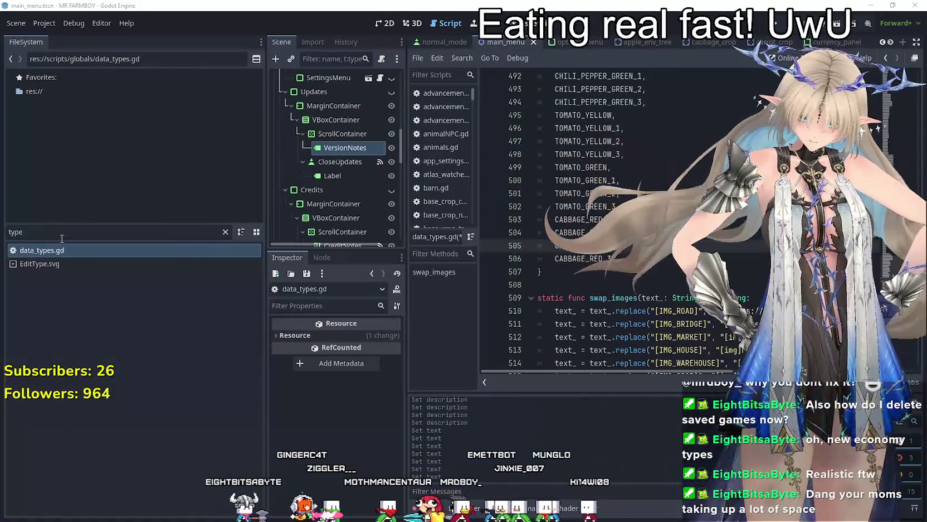
Filter the FileSystem dock by 'main' and select main_menu.tscn
{"action": "double_click", "coordinate": [132, 232]}
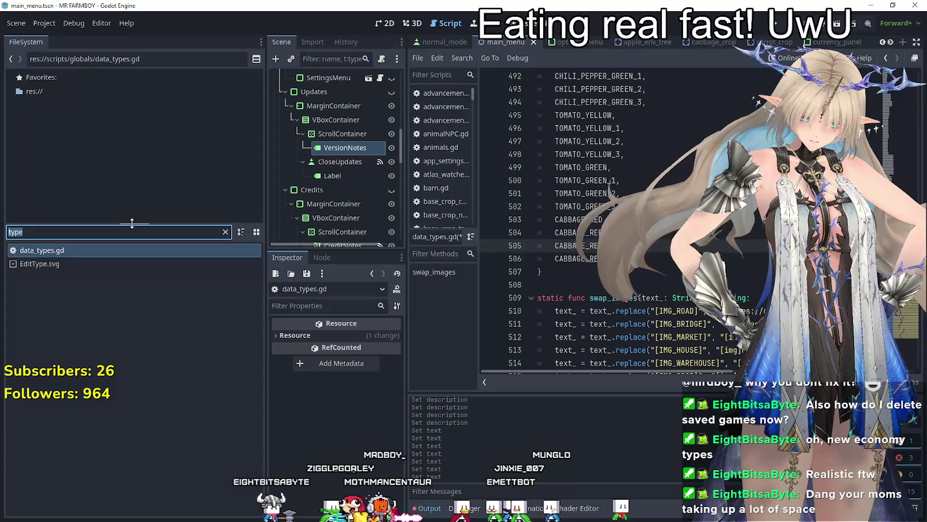
{"action": "type", "text": "main"}
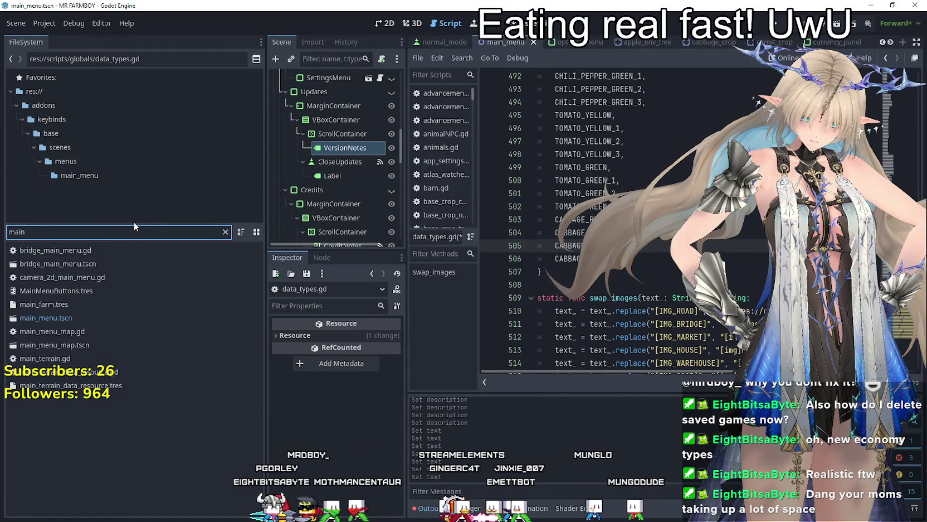
{"action": "left_click", "coordinate": [142, 315]}
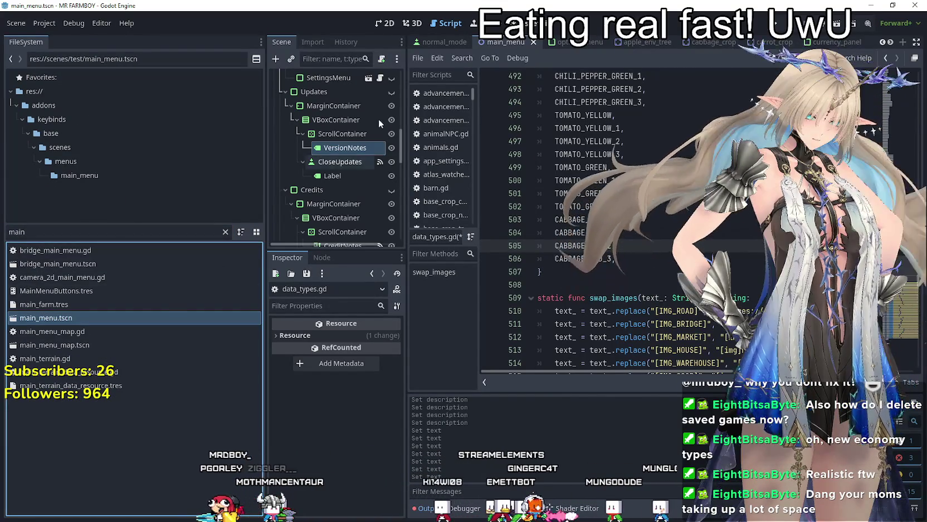
Select the NewGameContainer node in the Scene tree to inspect its properties
{"action": "scroll", "coordinate": [363, 145], "scroll_direction": "down", "scroll_amount": 10}
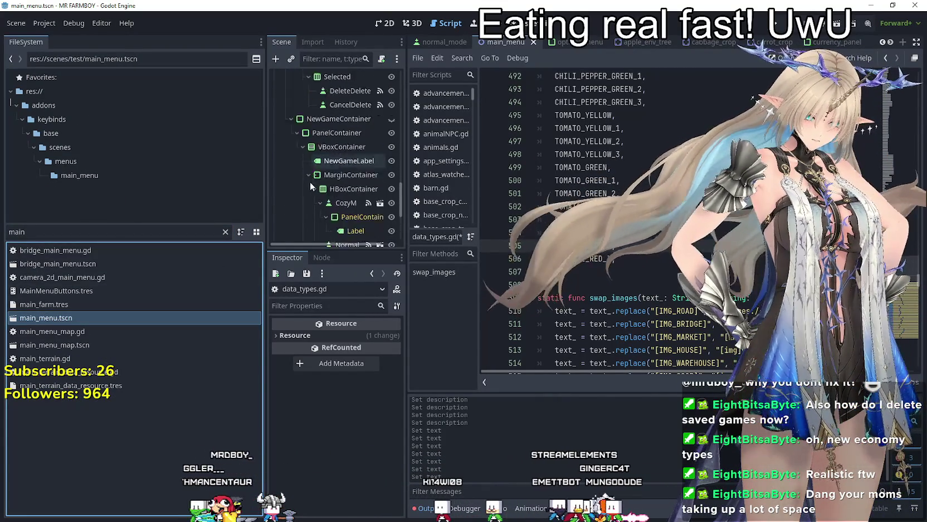
{"action": "scroll", "coordinate": [310, 182], "scroll_direction": "down", "scroll_amount": 4}
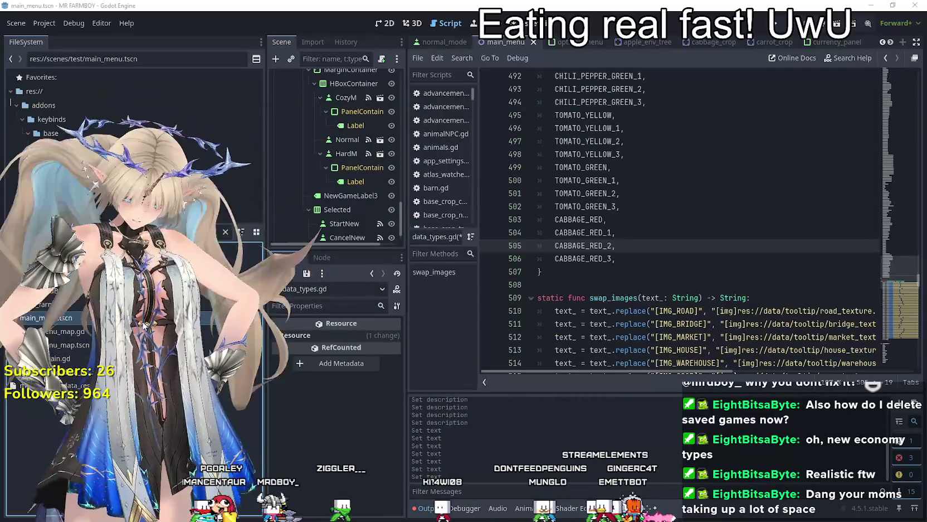
{"action": "scroll", "coordinate": [360, 164], "scroll_direction": "down", "scroll_amount": 2}
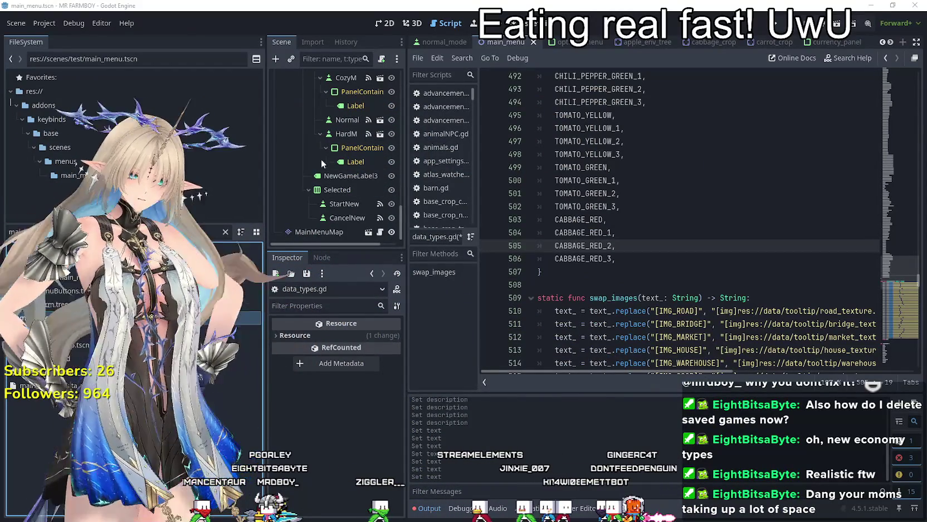
{"action": "scroll", "coordinate": [361, 179], "scroll_direction": "up", "scroll_amount": 5}
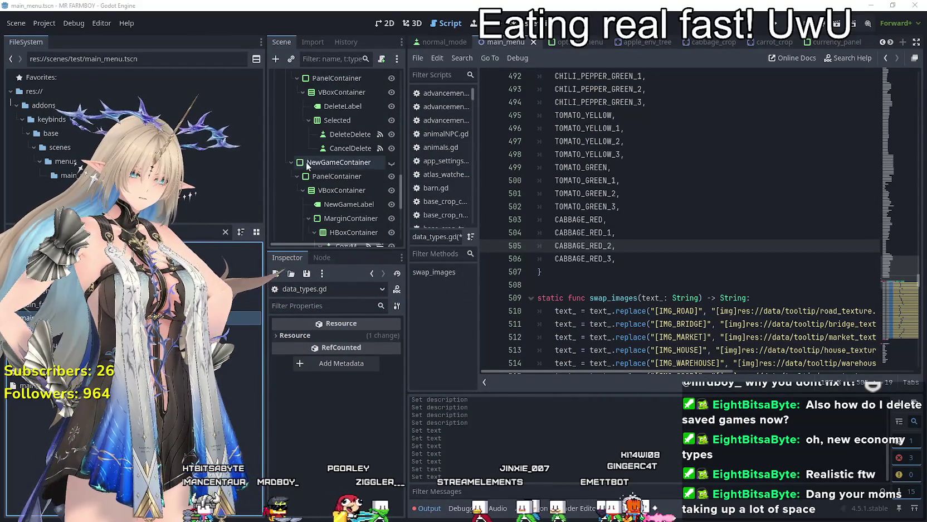
{"action": "left_click", "coordinate": [357, 163]}
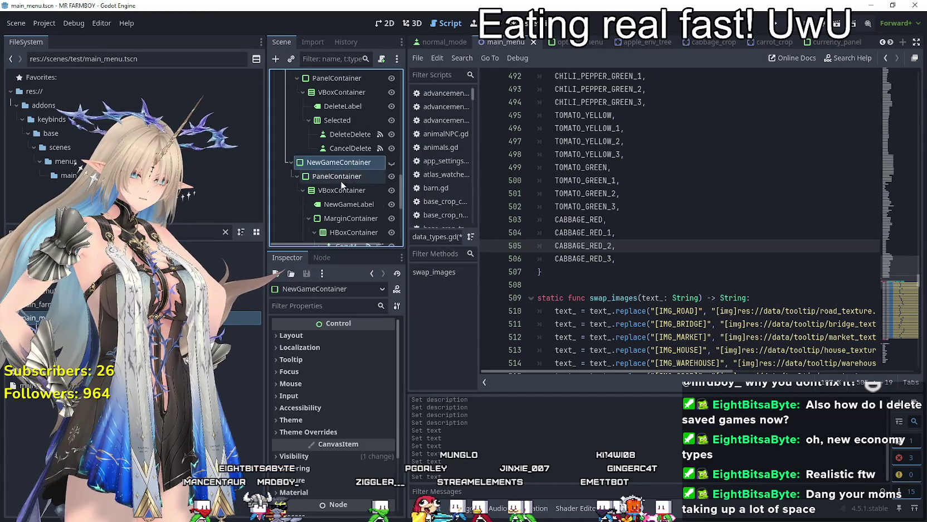
Expand ContinueReminder and select the VBoxContainer under NewGame1
{"action": "scroll", "coordinate": [344, 173], "scroll_direction": "down", "scroll_amount": 5}
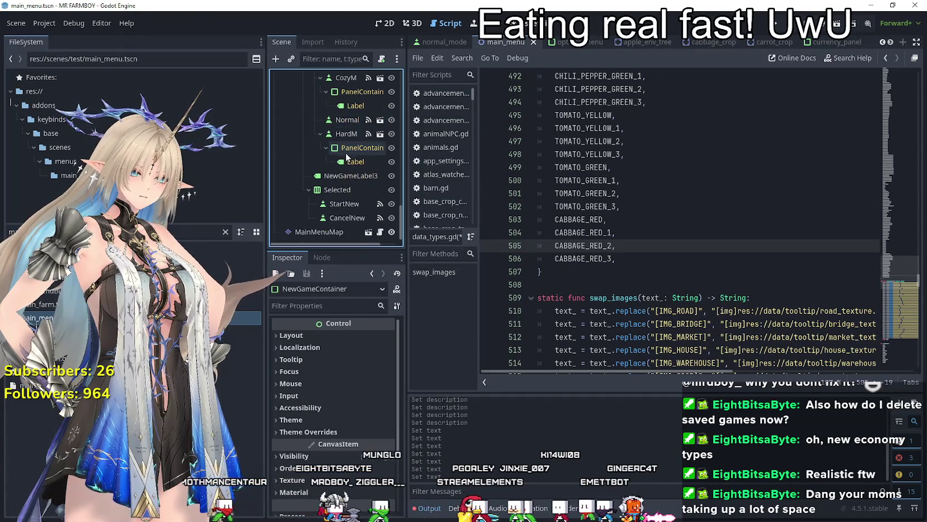
{"action": "scroll", "coordinate": [348, 217], "scroll_direction": "up", "scroll_amount": 4}
{"action": "scroll", "coordinate": [349, 217], "scroll_direction": "up", "scroll_amount": 3}
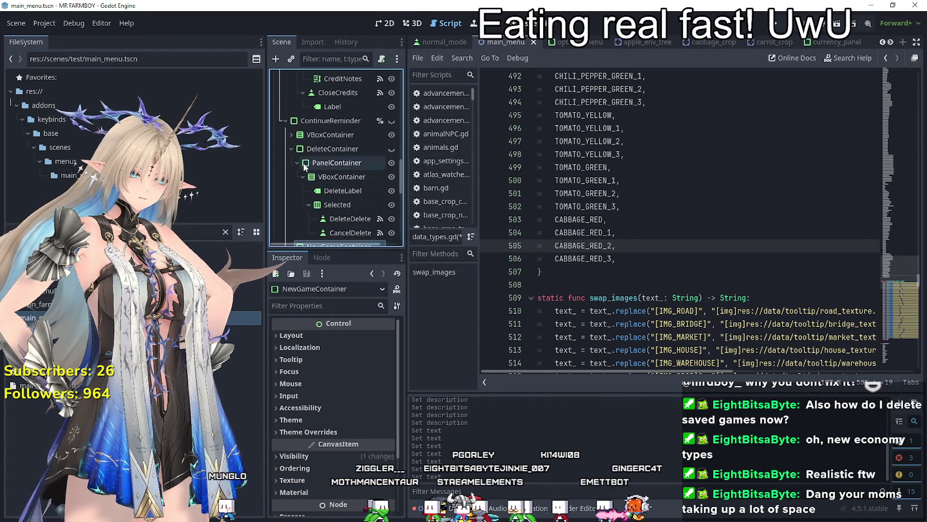
{"action": "scroll", "coordinate": [334, 173], "scroll_direction": "up", "scroll_amount": 5}
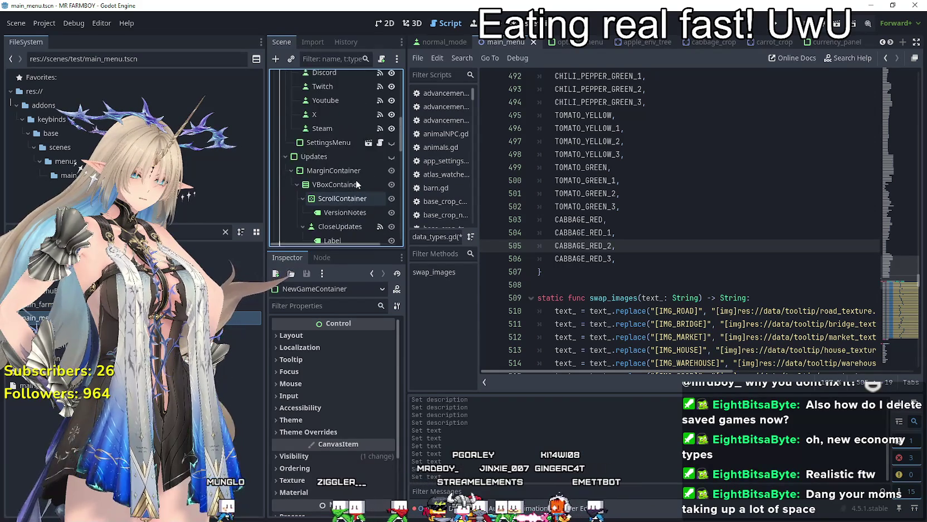
{"action": "scroll", "coordinate": [356, 179], "scroll_direction": "up", "scroll_amount": 5}
{"action": "scroll", "coordinate": [355, 180], "scroll_direction": "down", "scroll_amount": 5}
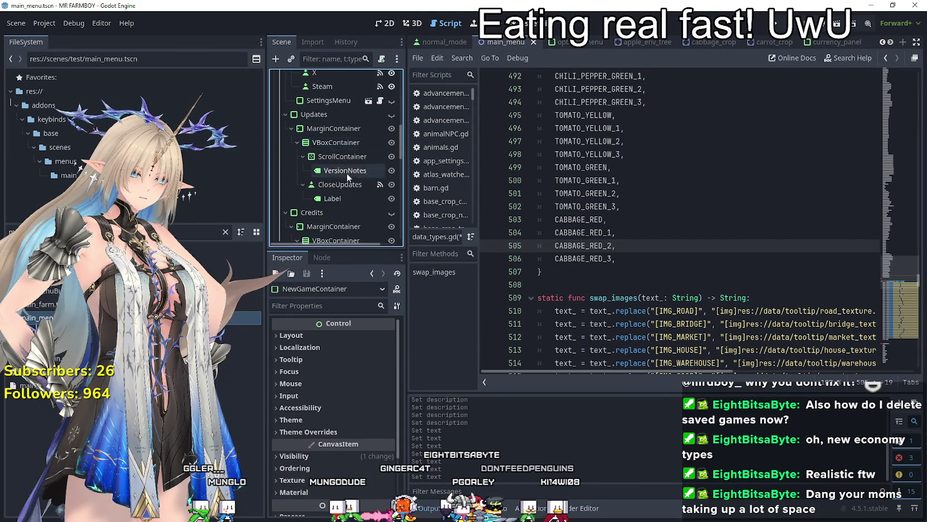
{"action": "scroll", "coordinate": [342, 165], "scroll_direction": "down", "scroll_amount": 5}
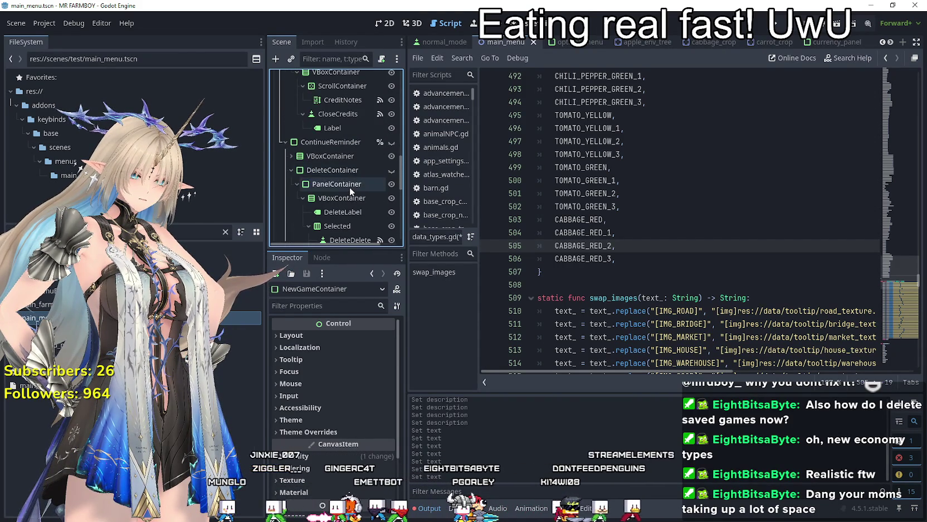
{"action": "scroll", "coordinate": [350, 187], "scroll_direction": "up", "scroll_amount": 1}
{"action": "left_click", "coordinate": [290, 112]}
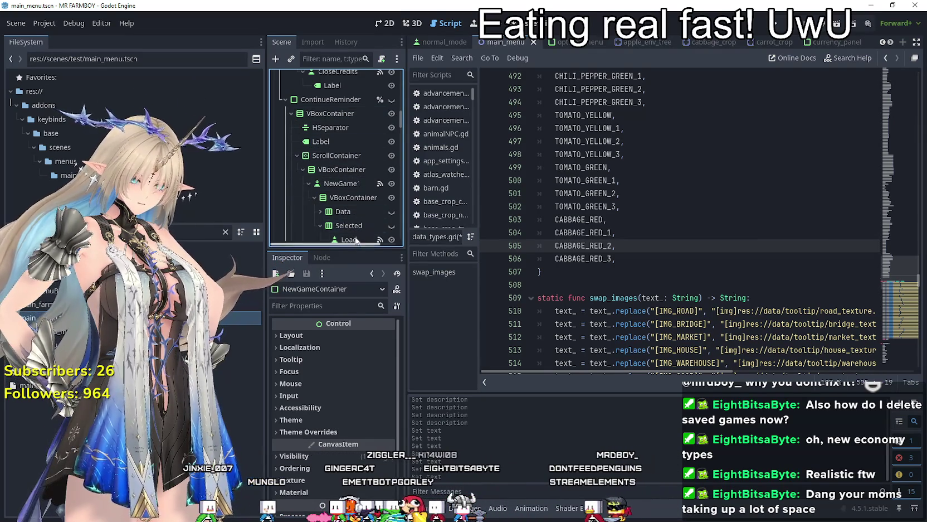
{"action": "scroll", "coordinate": [350, 208], "scroll_direction": "down", "scroll_amount": 1}
{"action": "left_click", "coordinate": [342, 156]}
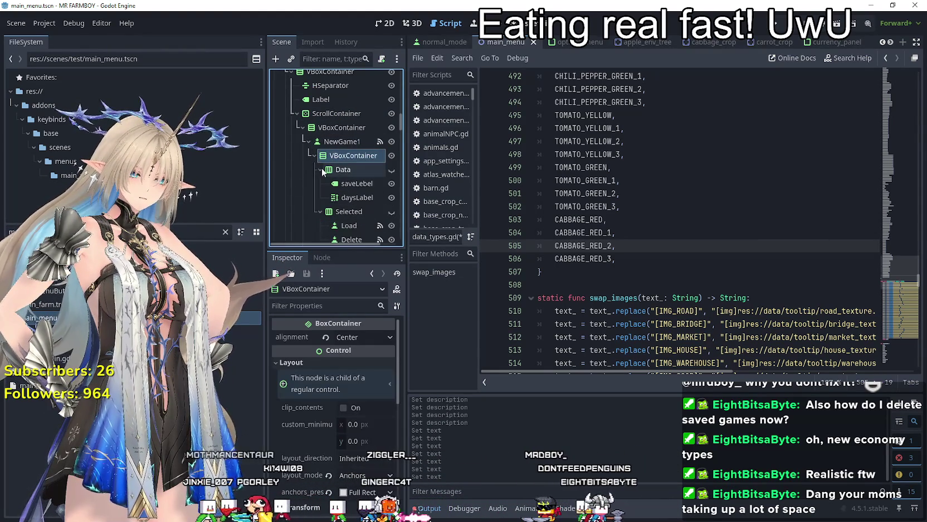
Inspect the saveLebel and daysLabel labels, then NewGame1's tr_create_save text, then select NewGame2
{"action": "left_click", "coordinate": [340, 183]}
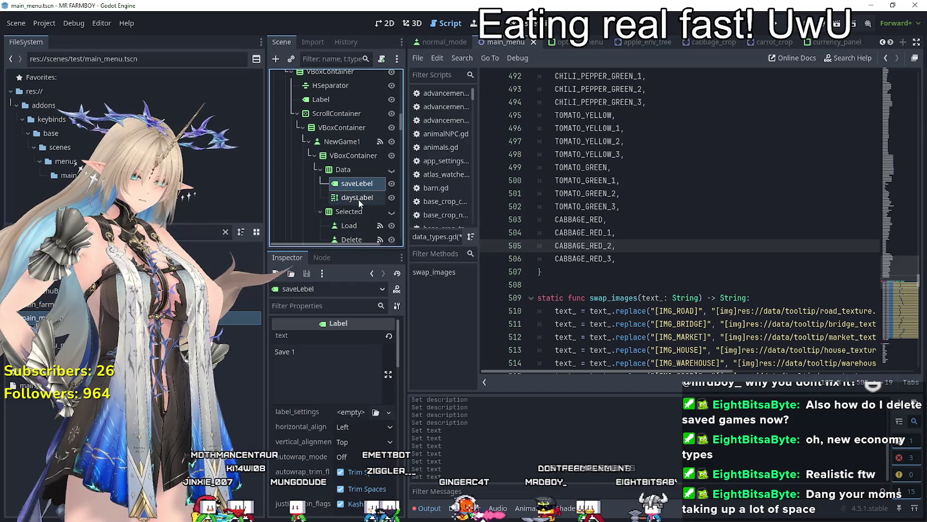
{"action": "left_click", "coordinate": [359, 199]}
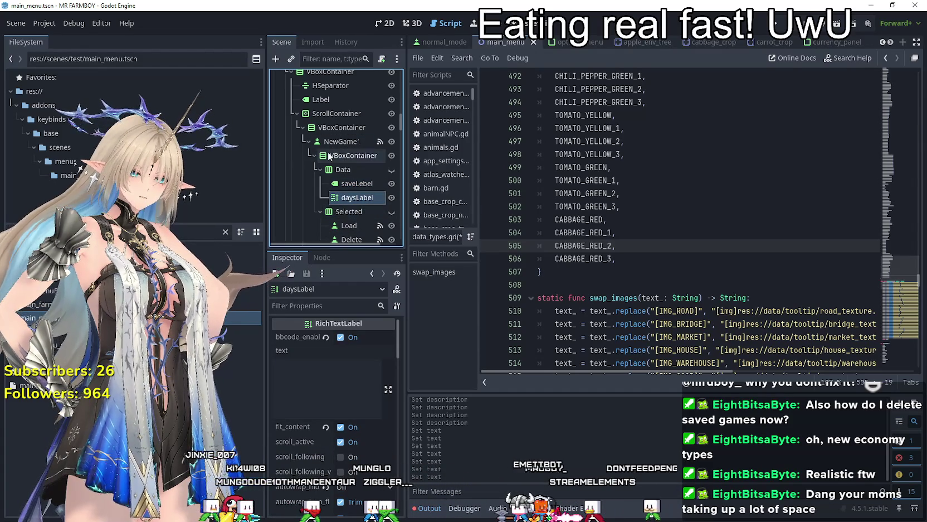
{"action": "left_click", "coordinate": [342, 141]}
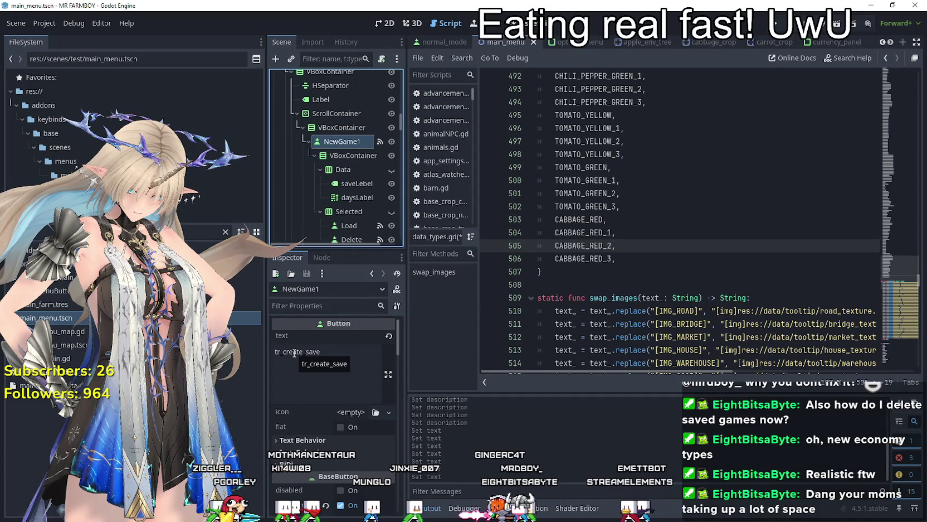
{"action": "scroll", "coordinate": [322, 195], "scroll_direction": "down", "scroll_amount": 3}
{"action": "left_click", "coordinate": [330, 193]}
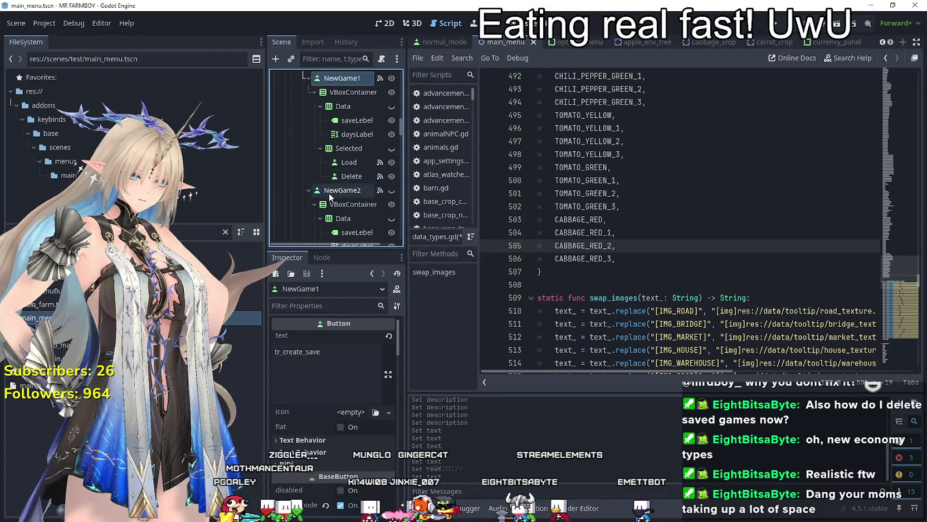
Paste tr_create_save into NewGame2's Text property in the Inspector
{"action": "double_click", "coordinate": [305, 352]}
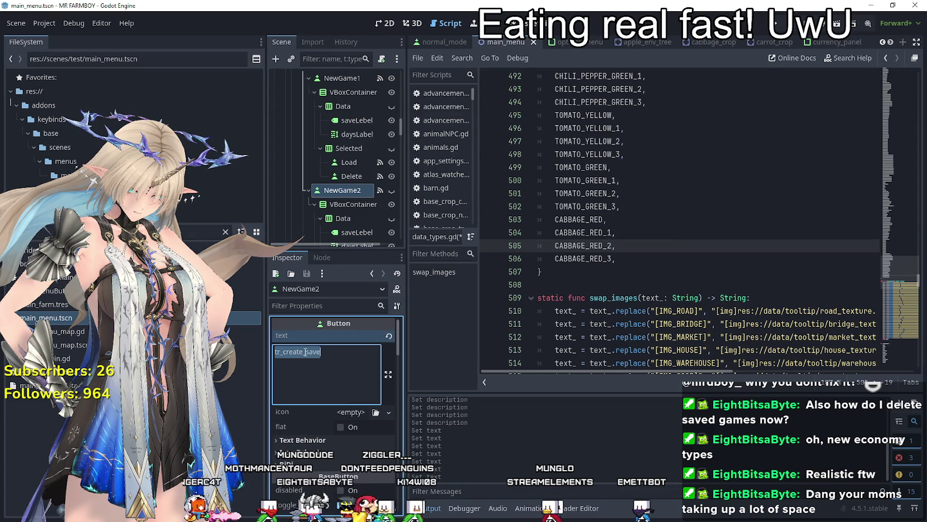
{"action": "right_click", "coordinate": [305, 351]}
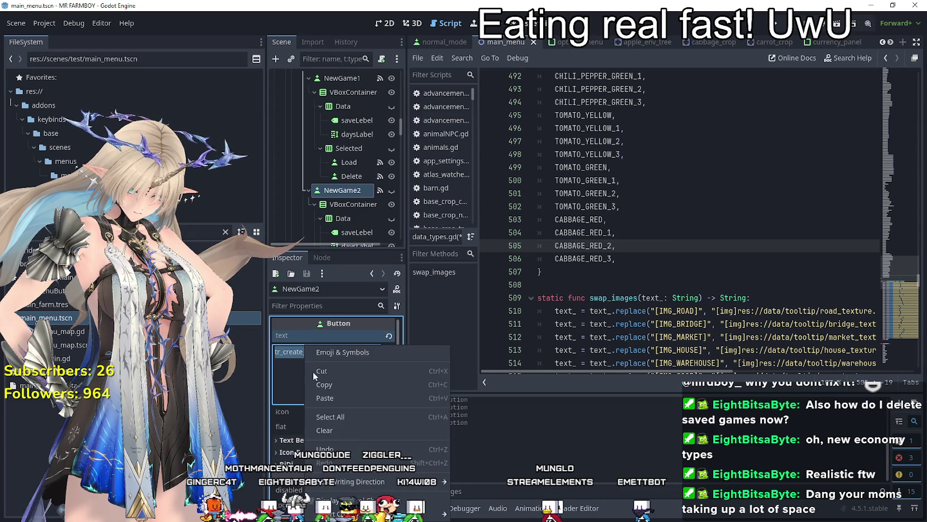
{"action": "left_click", "coordinate": [334, 400]}
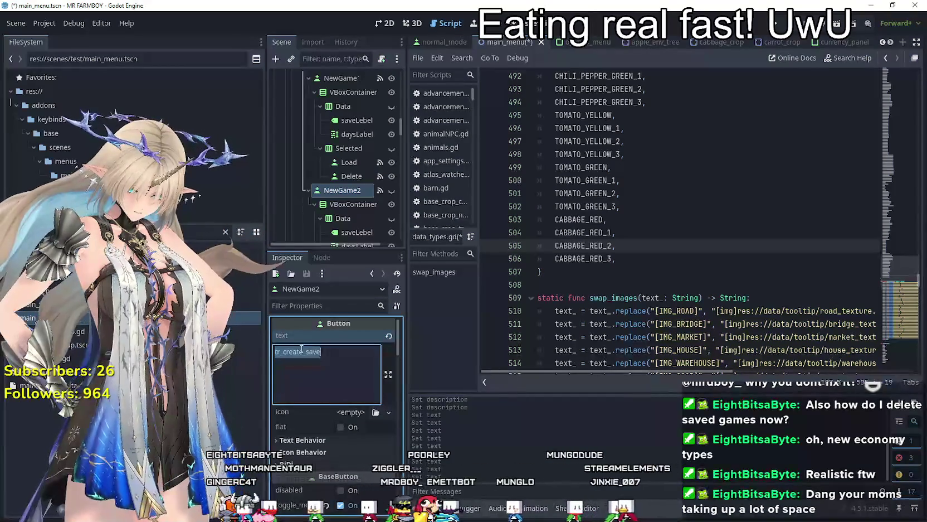
{"action": "right_click", "coordinate": [300, 348]}
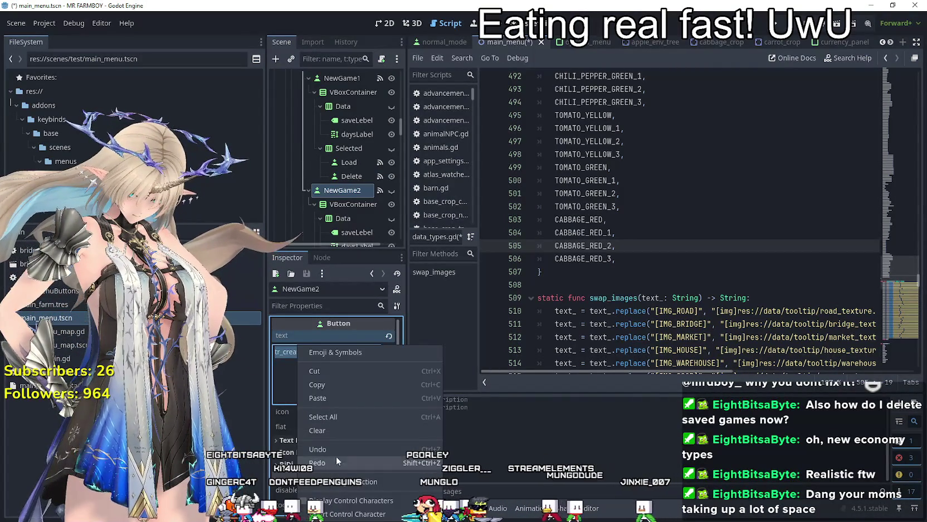
{"action": "left_click", "coordinate": [345, 398]}
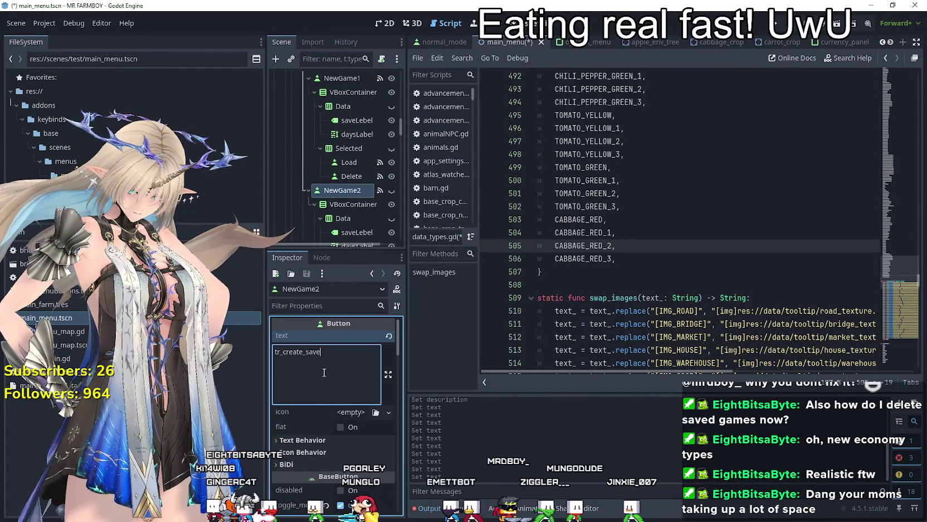
{"action": "scroll", "coordinate": [334, 167], "scroll_direction": "up", "scroll_amount": 3}
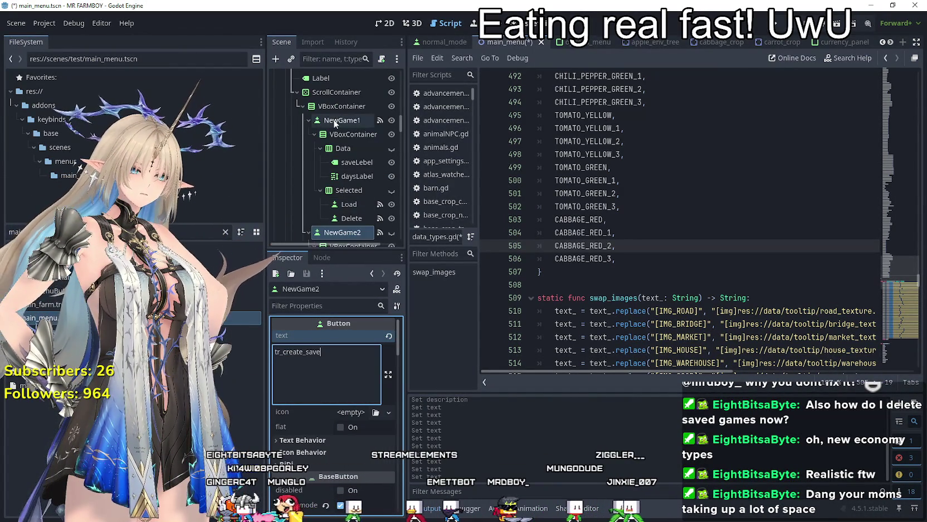
Duplicate NewGame2 into NewGame3 and remove the extra empty line from its text
{"action": "left_click", "coordinate": [342, 120]}
{"action": "left_click", "coordinate": [316, 377]}
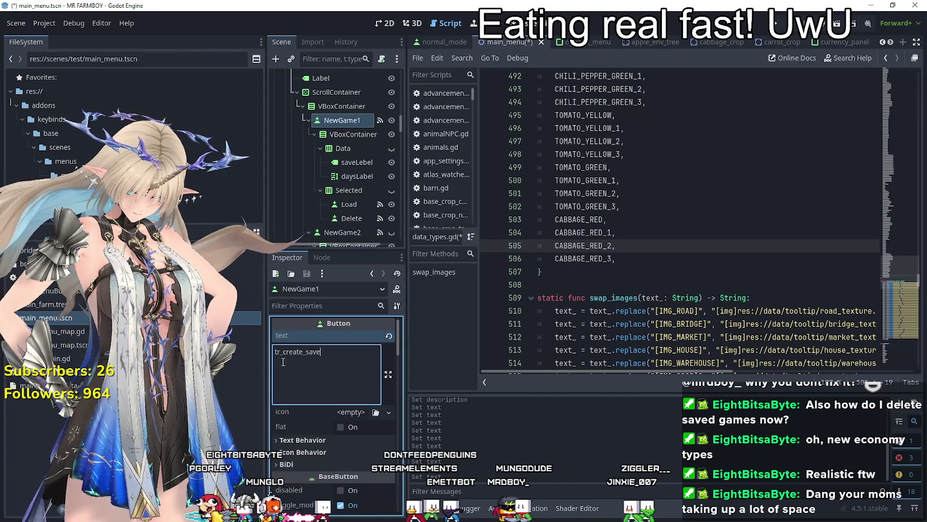
{"action": "scroll", "coordinate": [355, 148], "scroll_direction": "down", "scroll_amount": 5}
{"action": "left_click", "coordinate": [346, 148]}
{"action": "key", "text": "ctrl+d"}
{"action": "left_click", "coordinate": [312, 368]}
{"action": "key", "text": "BackSpace"}
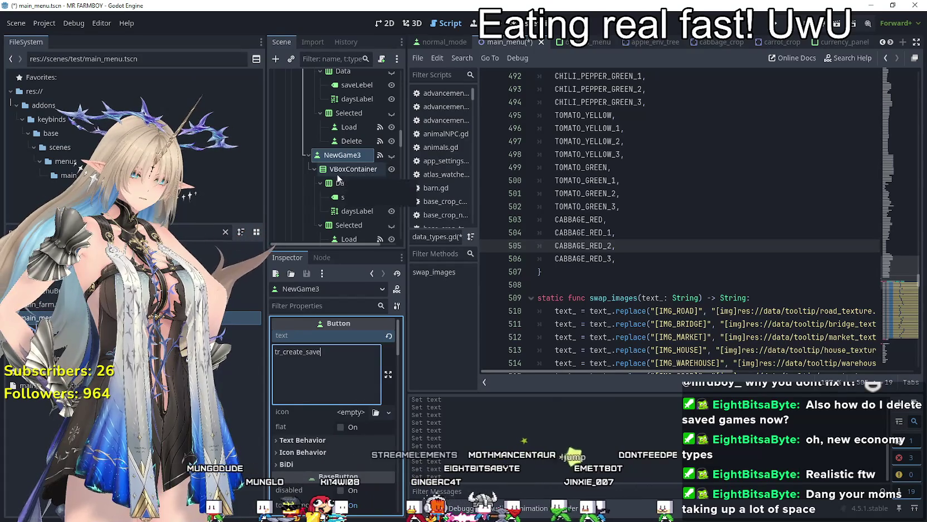
Select NewGame5 and duplicate the slot into NewGame6, NewGame7 and NewGame8
{"action": "scroll", "coordinate": [338, 165], "scroll_direction": "down", "scroll_amount": 3}
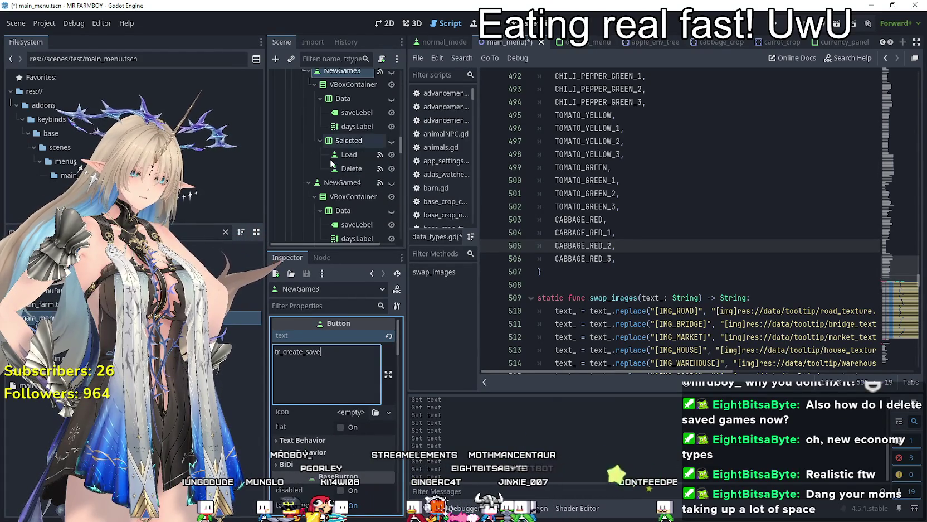
{"action": "left_click", "coordinate": [332, 187]}
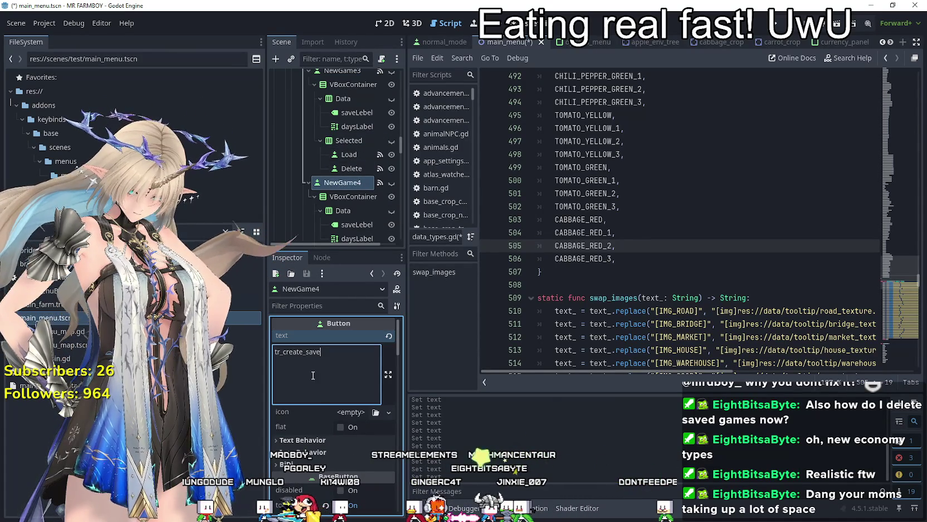
{"action": "scroll", "coordinate": [340, 167], "scroll_direction": "down", "scroll_amount": 3}
{"action": "left_click", "coordinate": [342, 210]}
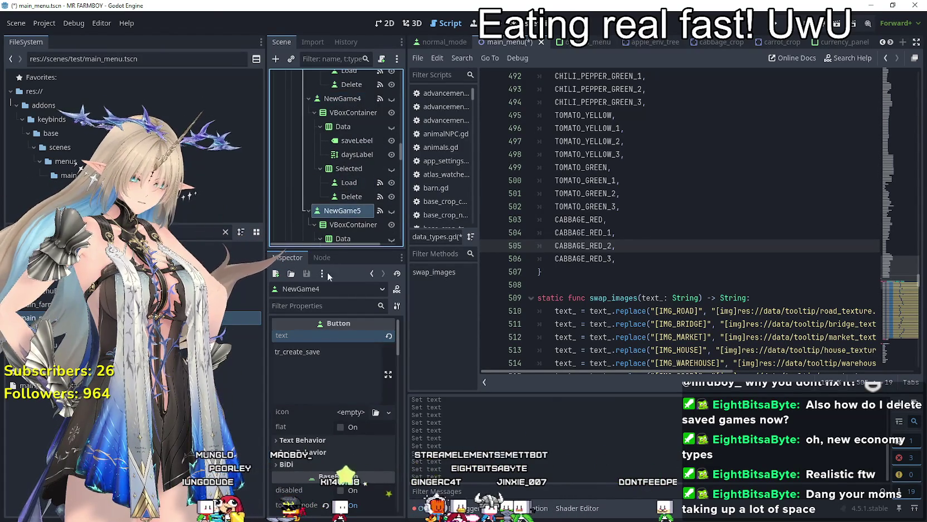
{"action": "left_click", "coordinate": [347, 366]}
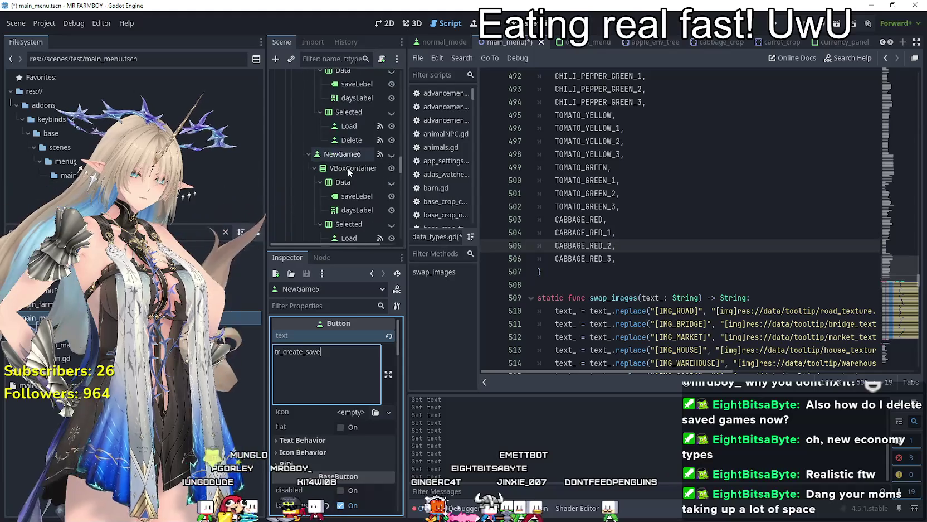
{"action": "key", "text": "ctrl+d"}
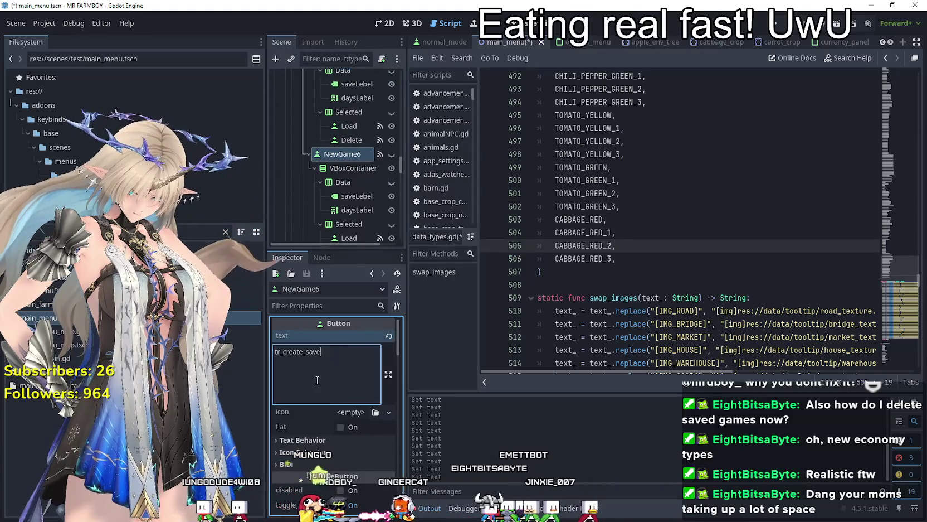
{"action": "key", "text": "ctrl+d"}
{"action": "left_click", "coordinate": [330, 352]}
{"action": "key", "text": "ctrl+d"}
Duplicate the slot further to create NewGame9 and NewGame10
{"action": "left_click", "coordinate": [342, 168]}
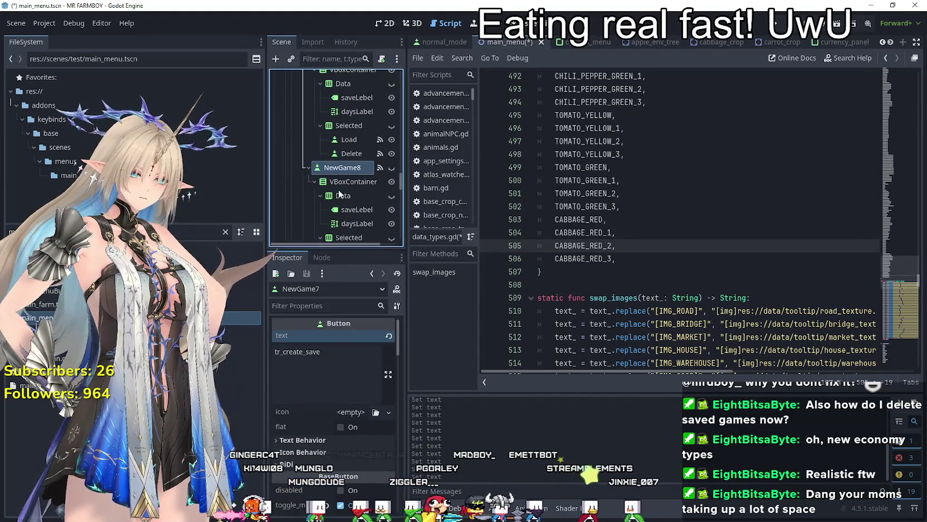
{"action": "left_click", "coordinate": [331, 347]}
{"action": "key", "text": "ctrl+d"}
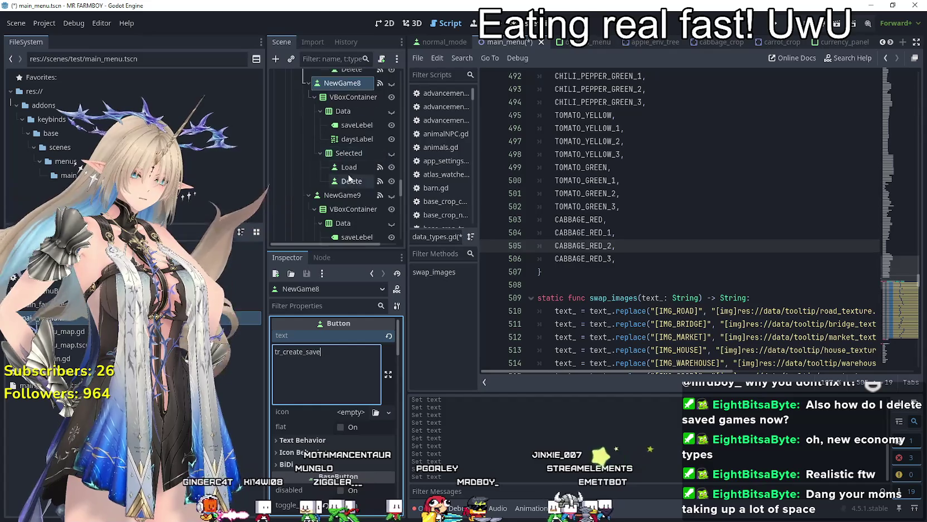
{"action": "left_click", "coordinate": [333, 361]}
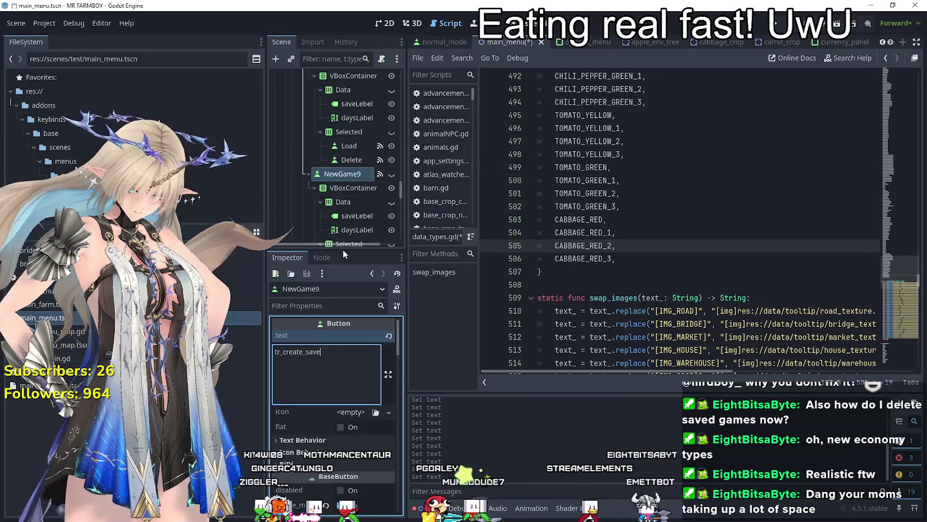
{"action": "left_click", "coordinate": [342, 181]}
{"action": "key", "text": "ctrl+d"}
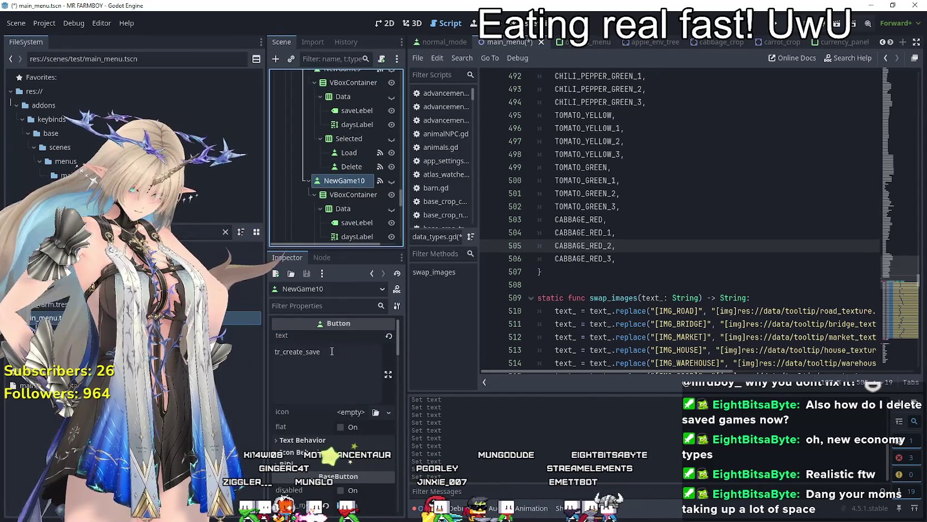
Check NewGame10's text value and show its signal connections
{"action": "left_click", "coordinate": [303, 378]}
{"action": "scroll", "coordinate": [352, 172], "scroll_direction": "down", "scroll_amount": 3}
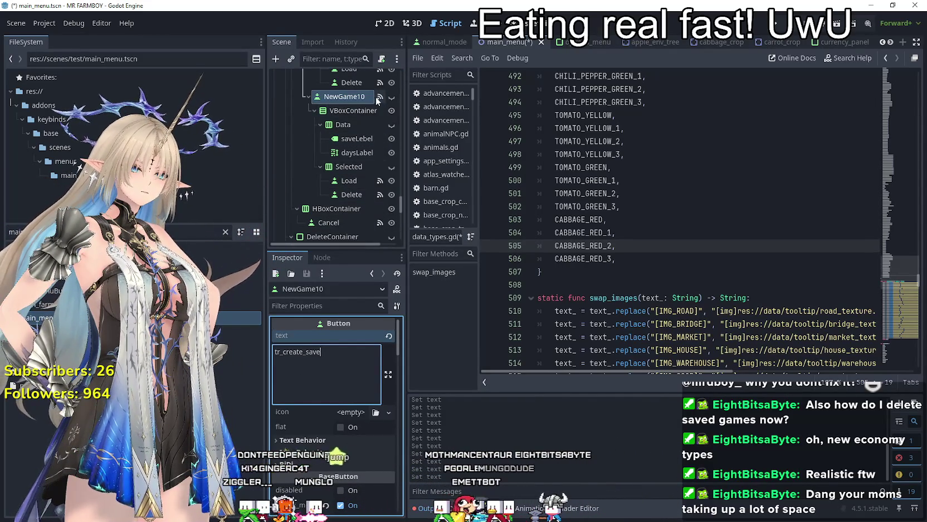
{"action": "left_click", "coordinate": [323, 256]}
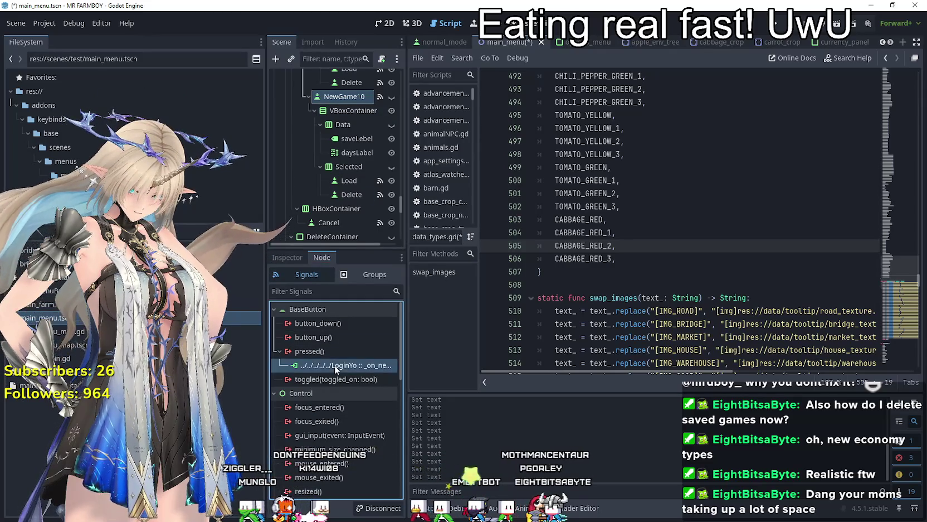
Open login_yo.gd from the pressed() connection and read through the slot map up to save_10
{"action": "double_click", "coordinate": [335, 365]}
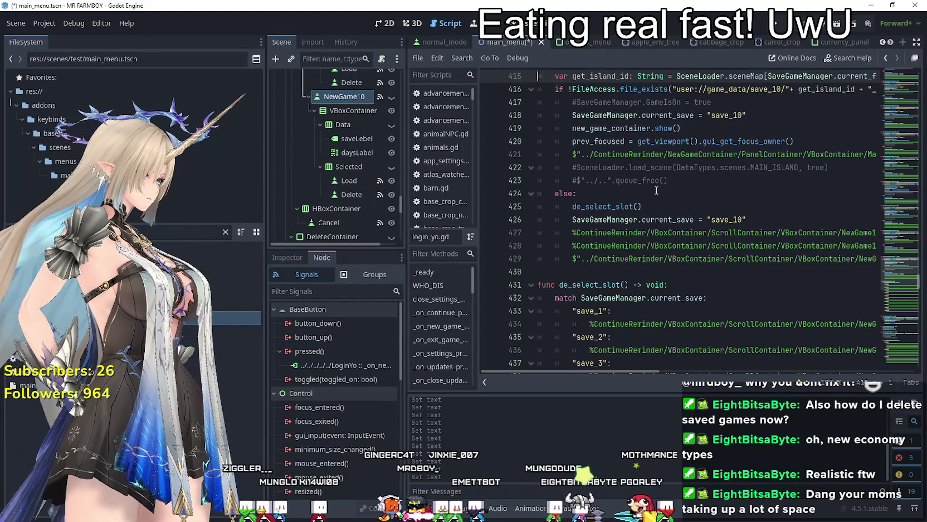
{"action": "scroll", "coordinate": [631, 175], "scroll_direction": "down", "scroll_amount": 9}
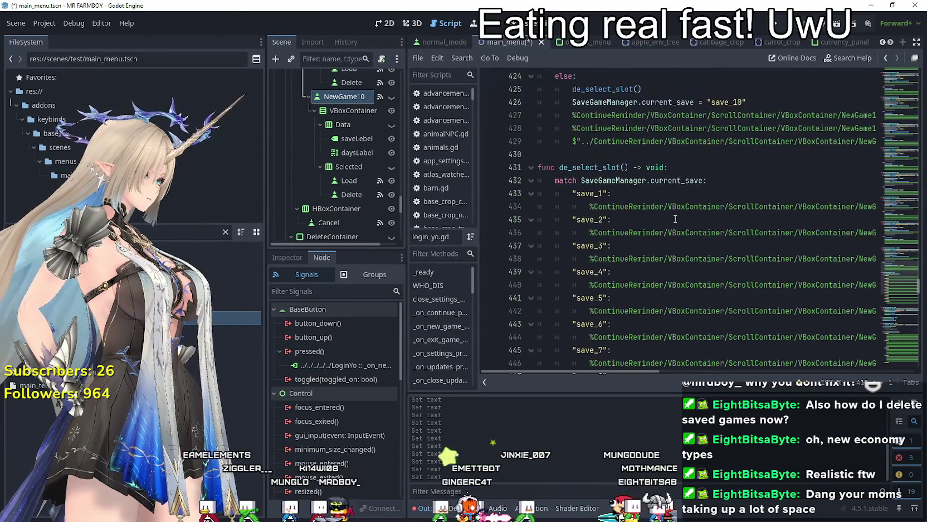
{"action": "scroll", "coordinate": [700, 251], "scroll_direction": "down", "scroll_amount": 16}
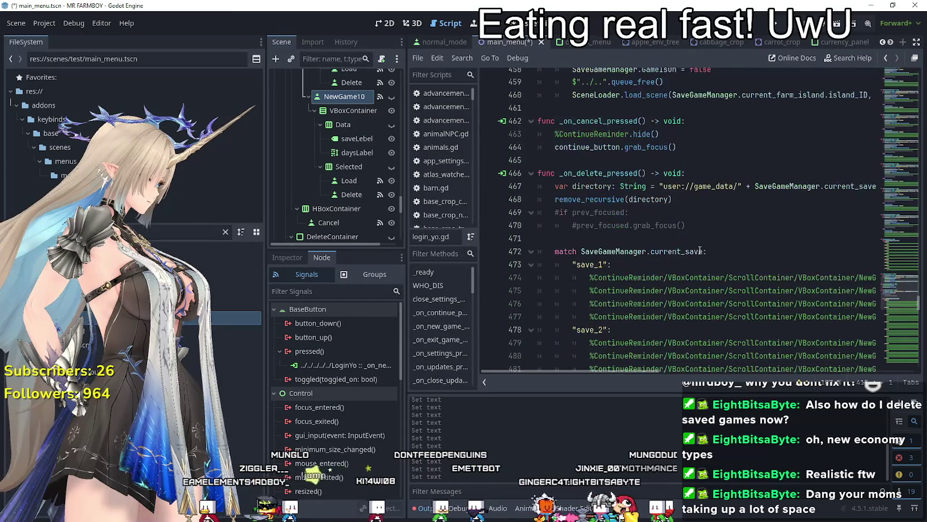
{"action": "scroll", "coordinate": [648, 221], "scroll_direction": "down", "scroll_amount": 13}
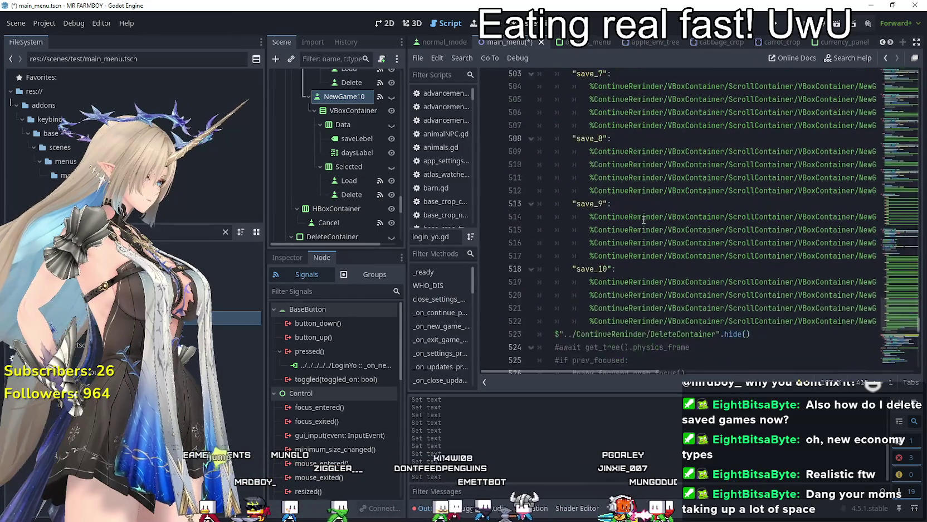
{"action": "scroll", "coordinate": [641, 216], "scroll_direction": "down", "scroll_amount": 14}
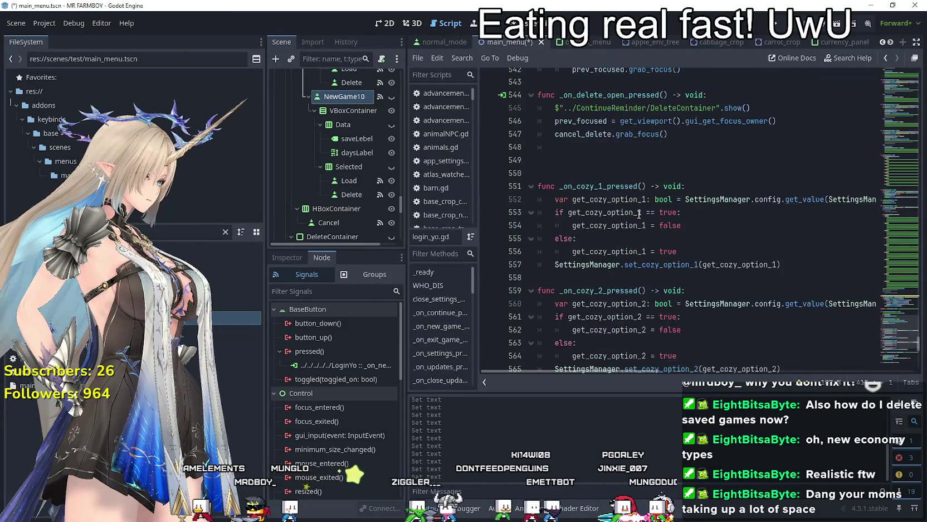
{"action": "scroll", "coordinate": [751, 296], "scroll_direction": "down", "scroll_amount": 1}
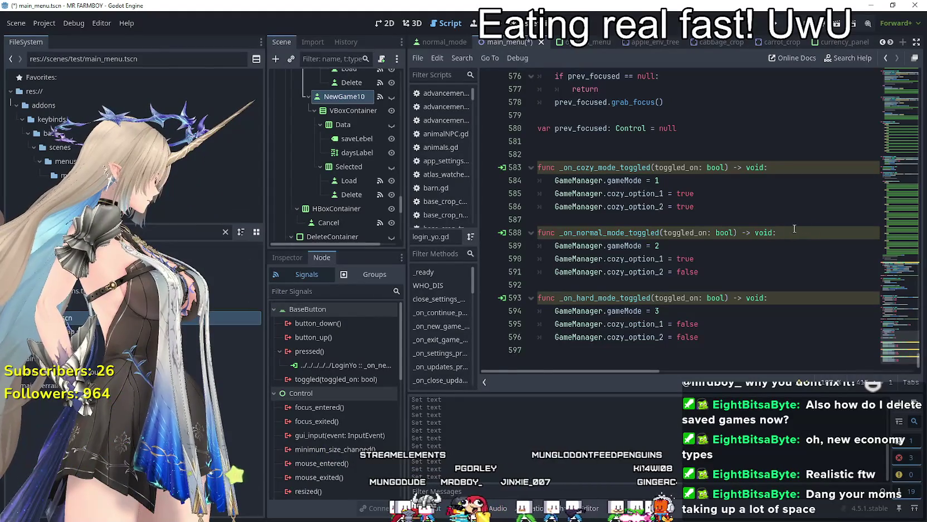
{"action": "mouse_move", "coordinate": [891, 345]}
{"action": "left_mouse_down"}
{"action": "mouse_move", "coordinate": [899, 242]}
{"action": "mouse_move", "coordinate": [873, 181]}
{"action": "mouse_move", "coordinate": [880, 155]}
{"action": "mouse_move", "coordinate": [869, 269]}
{"action": "left_mouse_up"}
{"action": "scroll", "coordinate": [772, 264], "scroll_direction": "down", "scroll_amount": 3}
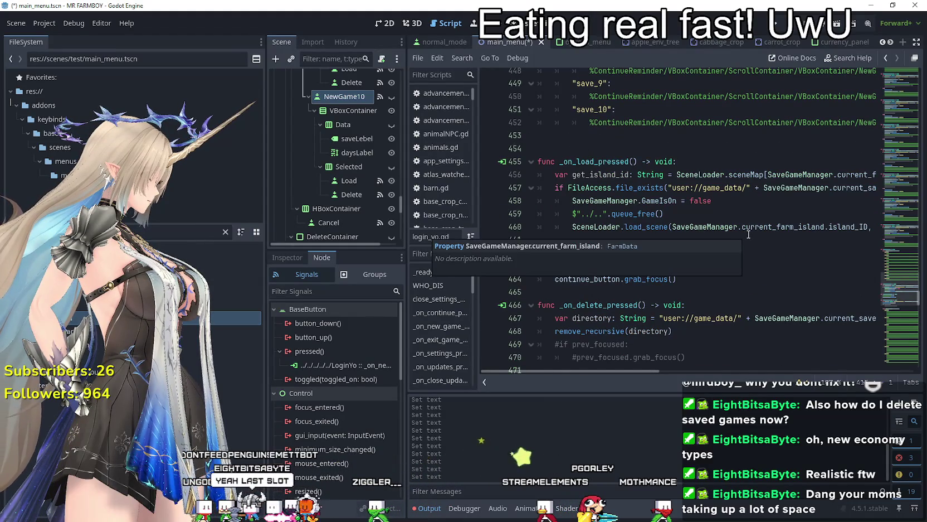
Review the Create Save button blocks in login_yo.gd, then save the main_menu scene
{"action": "mouse_move", "coordinate": [618, 371]}
{"action": "left_mouse_down"}
{"action": "mouse_move", "coordinate": [791, 360]}
{"action": "mouse_move", "coordinate": [731, 343]}
{"action": "mouse_move", "coordinate": [797, 343]}
{"action": "mouse_move", "coordinate": [747, 307]}
{"action": "left_mouse_up"}
{"action": "scroll", "coordinate": [748, 307], "scroll_direction": "down", "scroll_amount": 10}
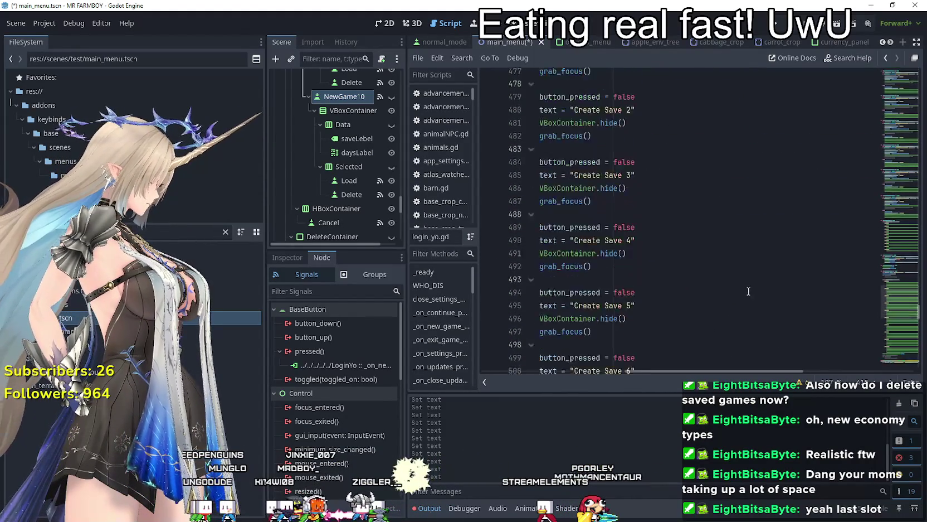
{"action": "left_click_drag", "start_coordinate": [773, 372], "coordinate": [612, 387]}
{"action": "left_click_drag", "start_coordinate": [679, 373], "coordinate": [735, 367]}
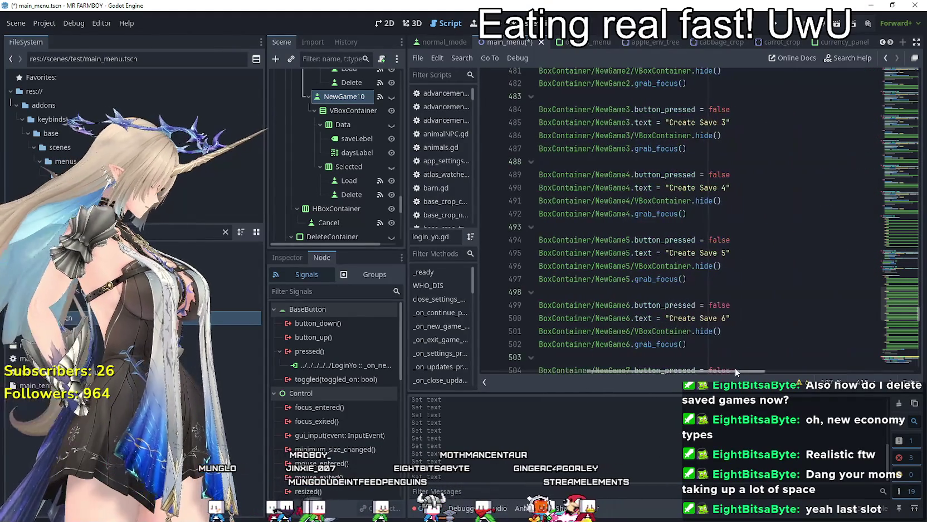
{"action": "scroll", "coordinate": [719, 327], "scroll_direction": "down", "scroll_amount": 8}
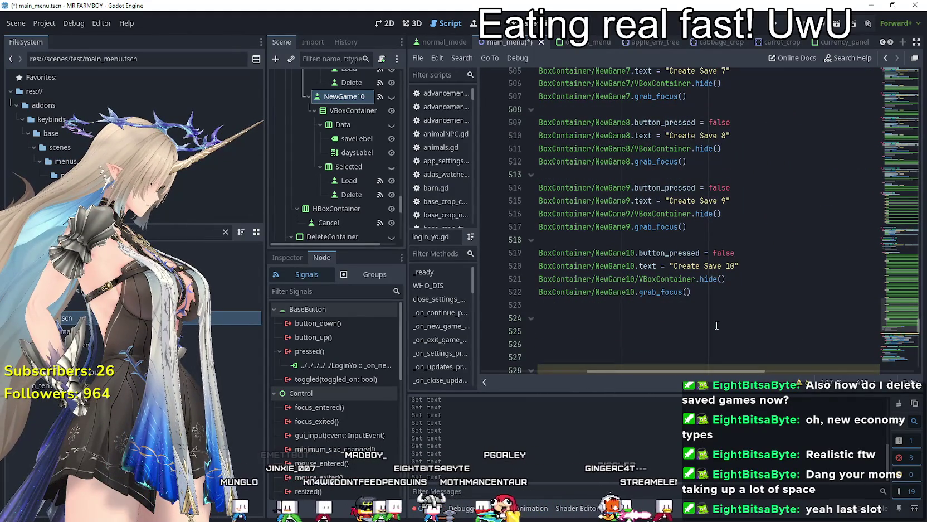
{"action": "scroll", "coordinate": [716, 325], "scroll_direction": "down", "scroll_amount": 3}
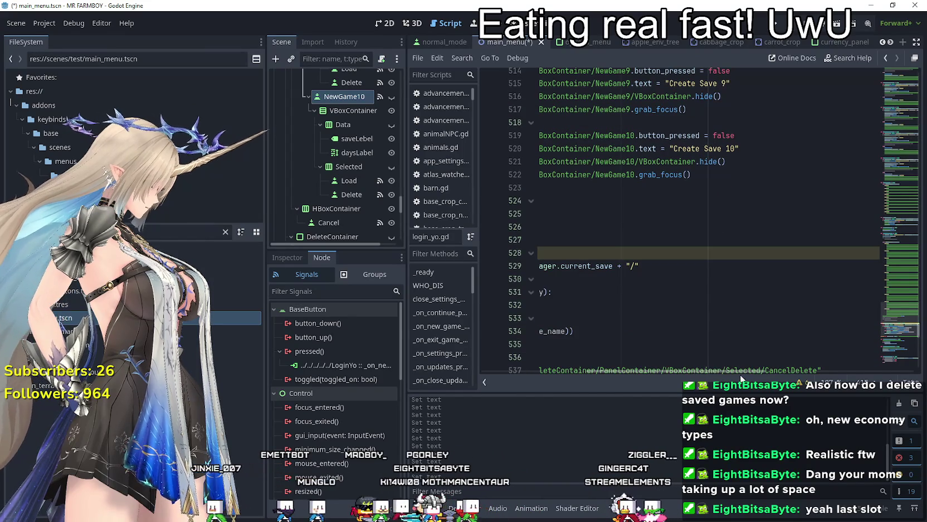
{"action": "left_click_drag", "start_coordinate": [741, 371], "coordinate": [593, 370]}
{"action": "scroll", "coordinate": [602, 311], "scroll_direction": "up", "scroll_amount": 5}
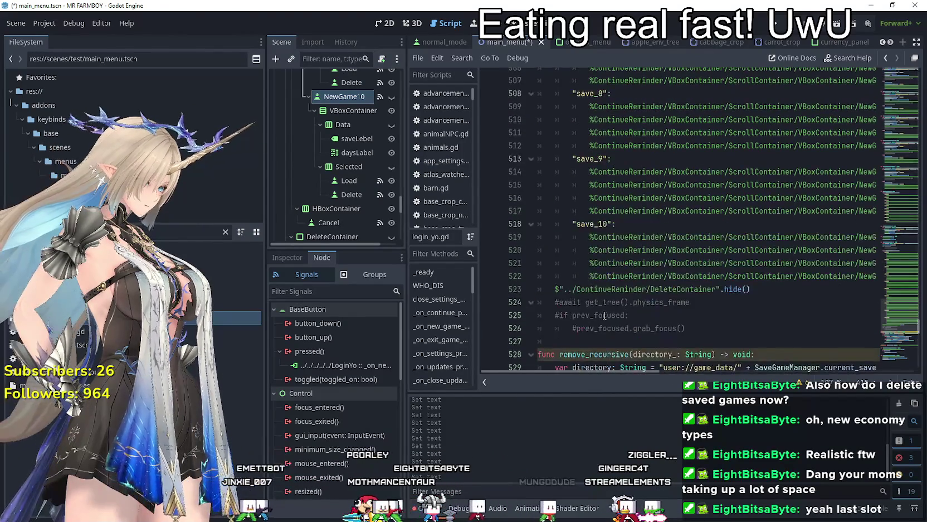
{"action": "scroll", "coordinate": [602, 311], "scroll_direction": "up", "scroll_amount": 10}
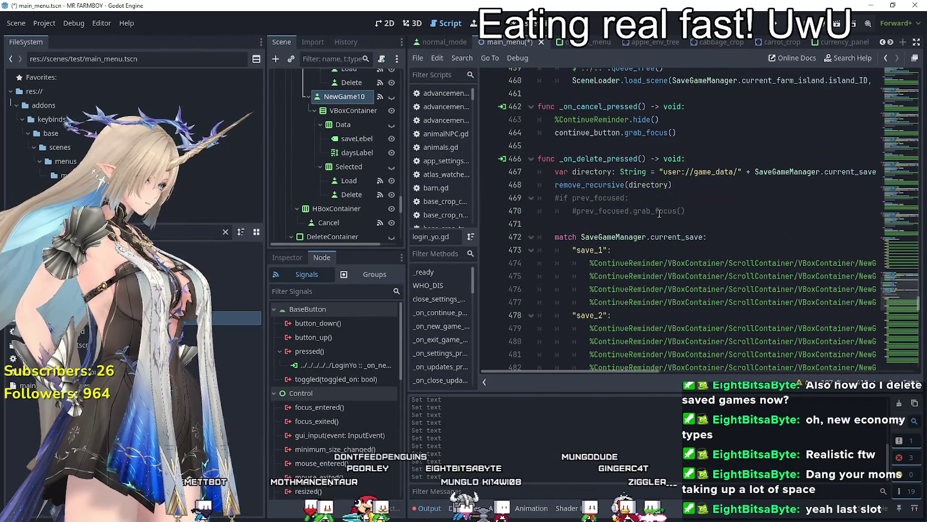
{"action": "key", "text": "ctrl+s"}
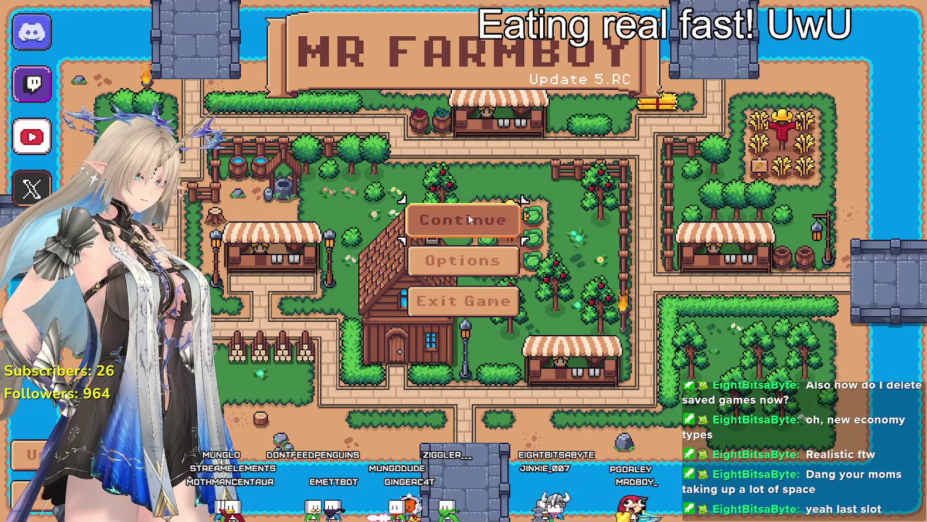
Open the save game list and delete Save 4
{"action": "left_click", "coordinate": [415, 226]}
{"action": "scroll", "coordinate": [403, 273], "scroll_direction": "down", "scroll_amount": 2}
{"action": "scroll", "coordinate": [404, 268], "scroll_direction": "down", "scroll_amount": 2}
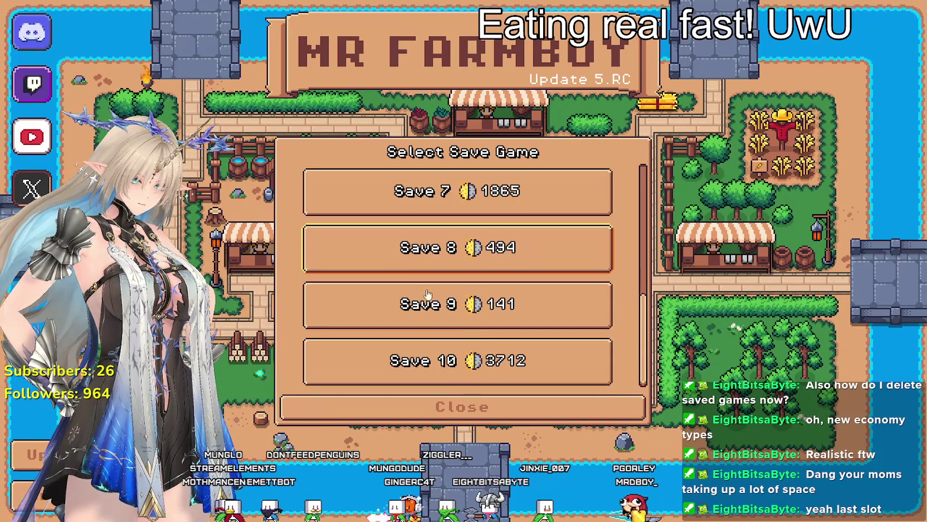
{"action": "scroll", "coordinate": [406, 269], "scroll_direction": "up", "scroll_amount": 4}
{"action": "right_click", "coordinate": [505, 256]}
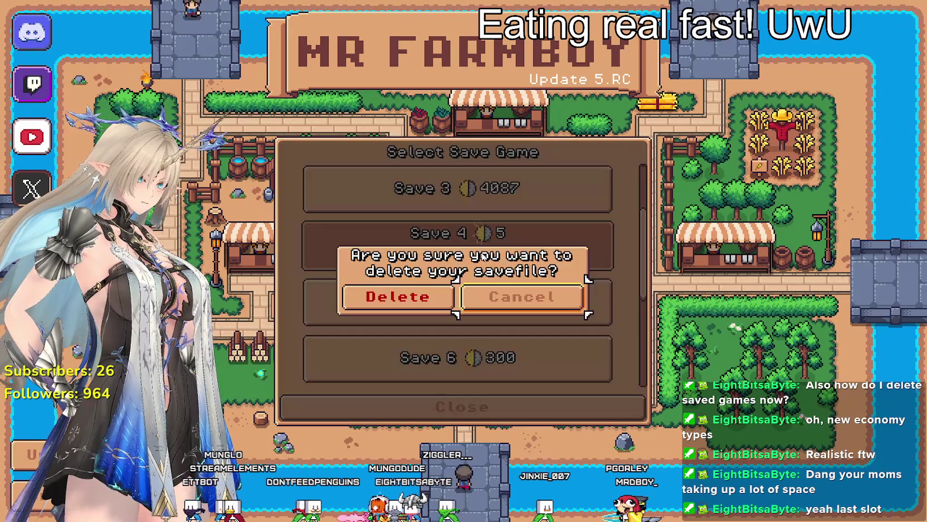
{"action": "left_click", "coordinate": [396, 296]}
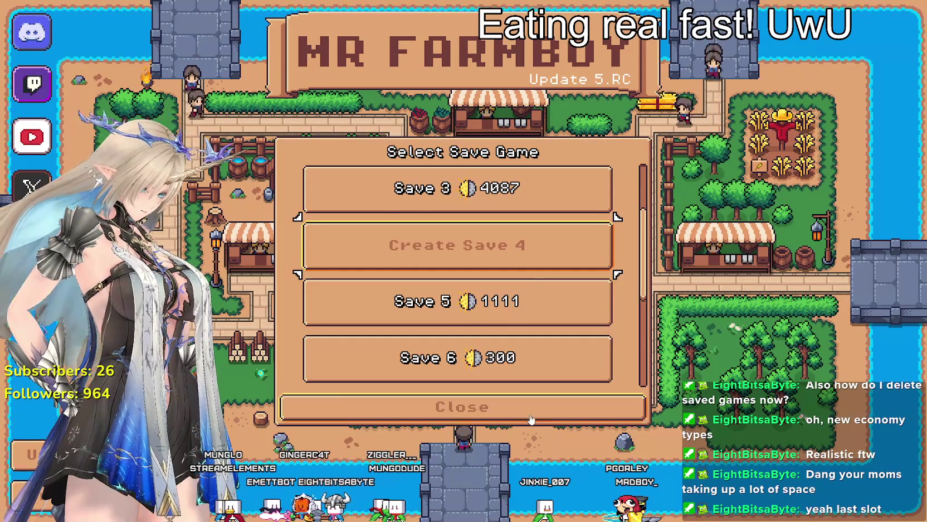
{"action": "key", "text": "Escape"}
Reopen the save list to check the remaining slots, then close it and exit the game
{"action": "left_click", "coordinate": [490, 218]}
{"action": "scroll", "coordinate": [531, 290], "scroll_direction": "down", "scroll_amount": 2}
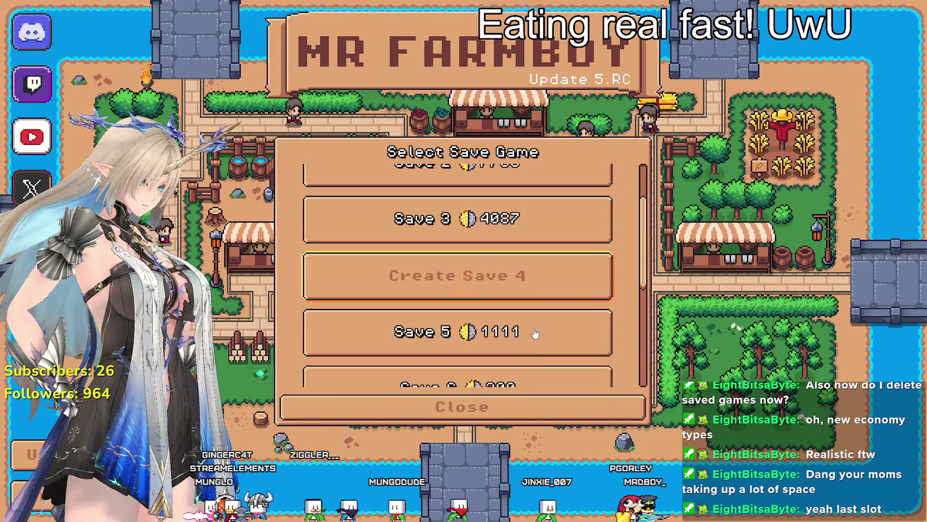
{"action": "scroll", "coordinate": [532, 311], "scroll_direction": "down", "scroll_amount": 2}
{"action": "scroll", "coordinate": [504, 328], "scroll_direction": "up", "scroll_amount": 2}
{"action": "scroll", "coordinate": [503, 328], "scroll_direction": "up", "scroll_amount": 1}
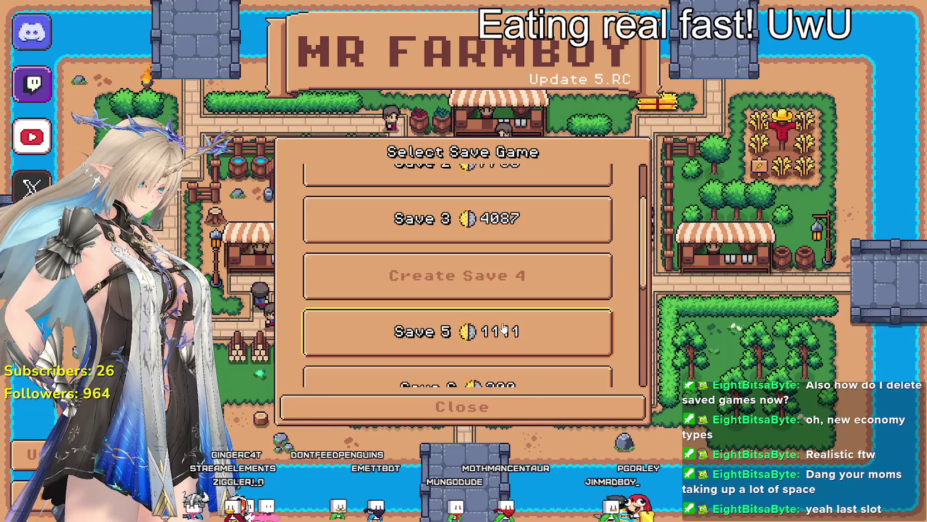
{"action": "scroll", "coordinate": [510, 323], "scroll_direction": "up", "scroll_amount": 2}
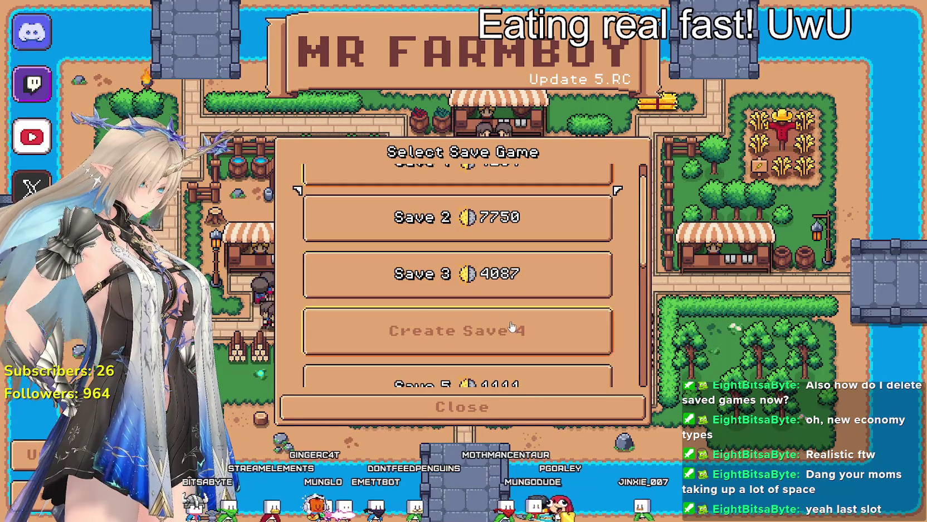
{"action": "scroll", "coordinate": [511, 321], "scroll_direction": "down", "scroll_amount": 4}
{"action": "scroll", "coordinate": [500, 354], "scroll_direction": "up", "scroll_amount": 6}
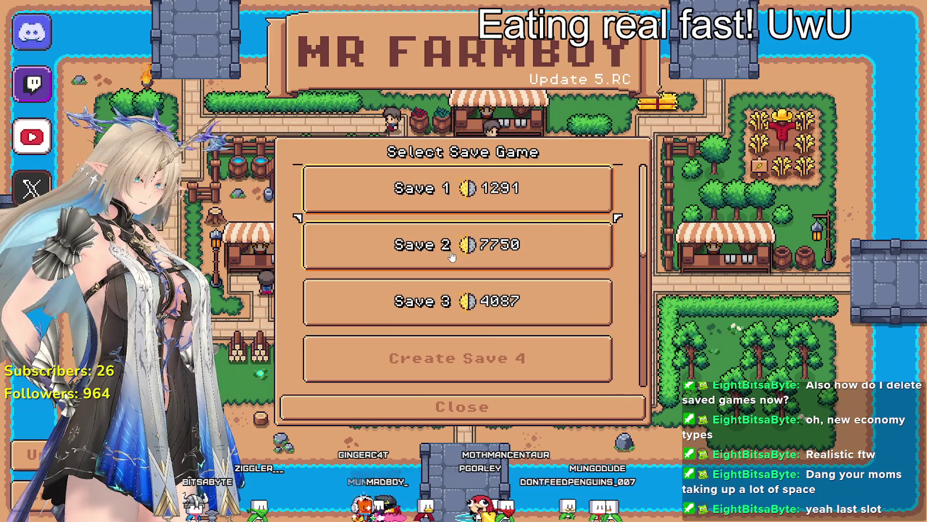
{"action": "scroll", "coordinate": [499, 335], "scroll_direction": "down", "scroll_amount": 3}
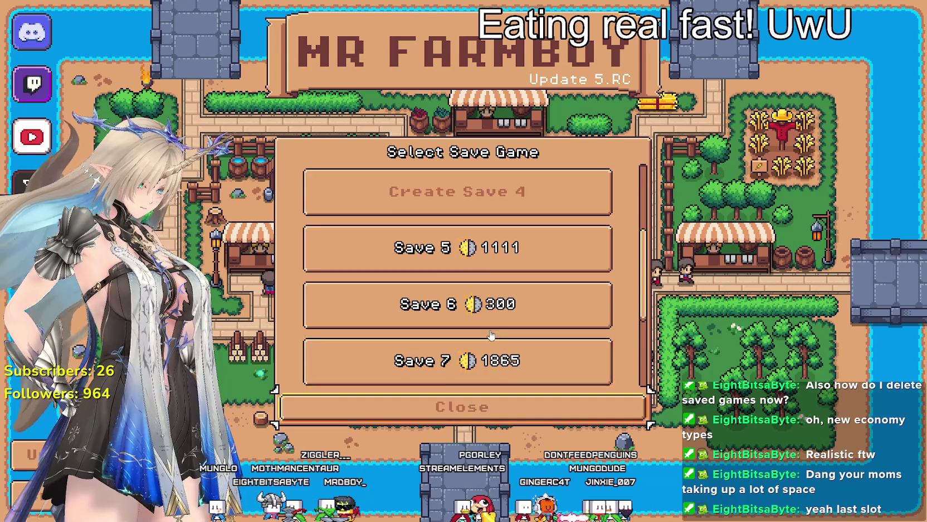
{"action": "scroll", "coordinate": [489, 308], "scroll_direction": "down", "scroll_amount": 3}
{"action": "key", "text": "Escape"}
{"action": "left_click", "coordinate": [492, 313]}
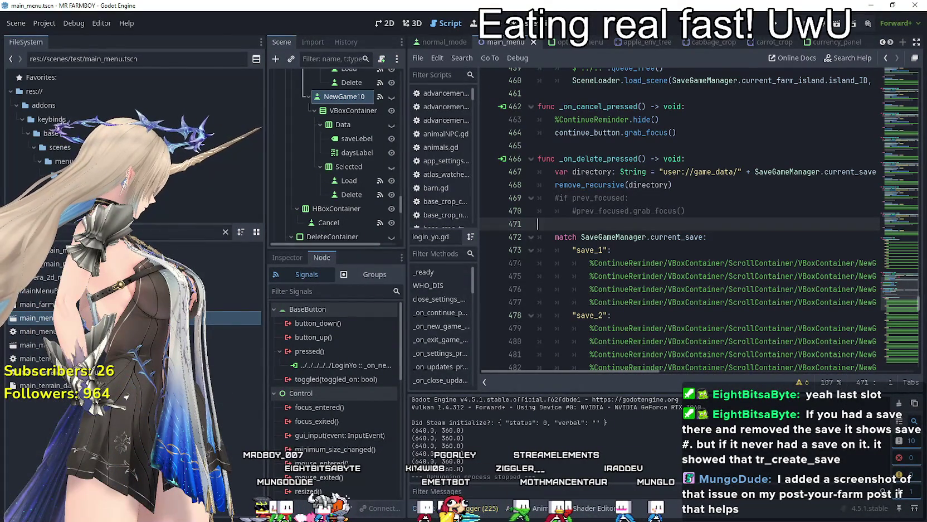
Switch to the calculator window
{"action": "key", "text": "alt+Tab"}
{"action": "key", "text": "alt+Tab"}
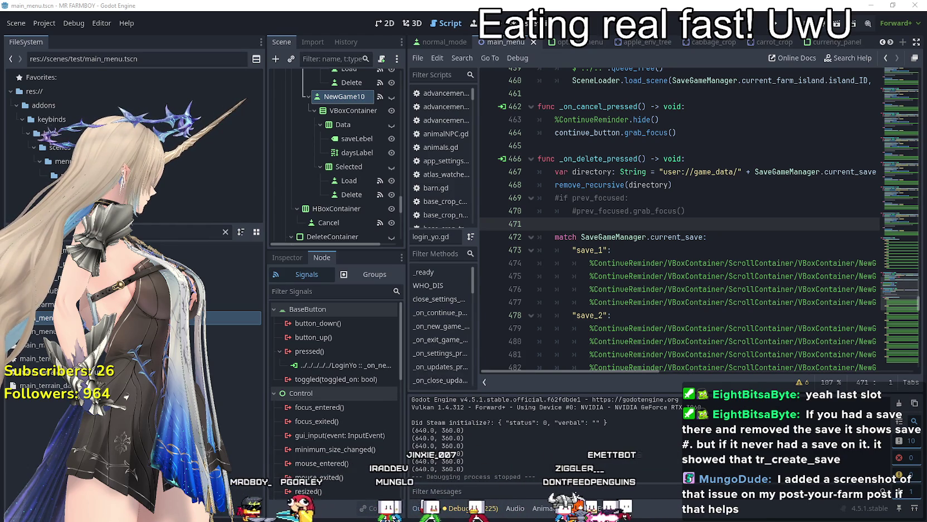
Drag the shared Mr Farmboy save-screen screenshot into the centre of the screen
{"action": "left_click_drag", "start_coordinate": [925, 135], "coordinate": [409, 135]}
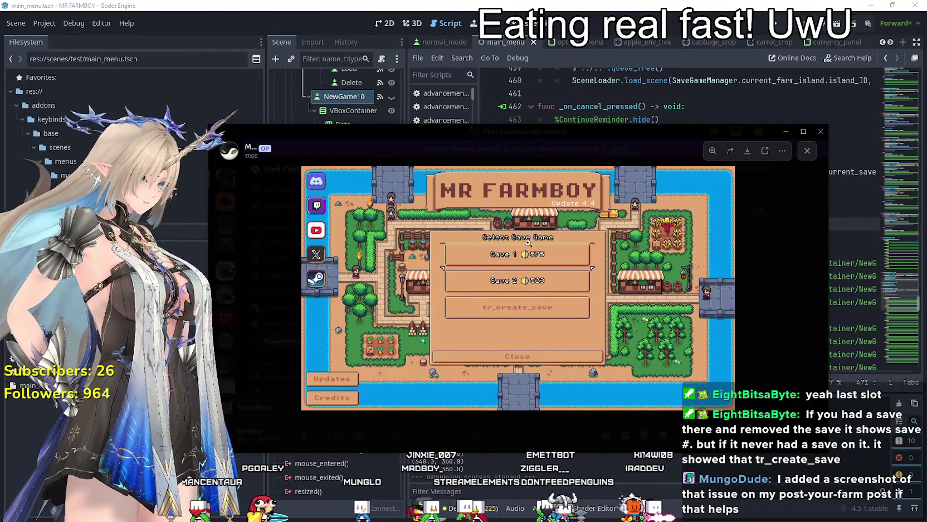
Move the screenshot viewer aside and back, then open MR FARMBOY's Steam community hub
{"action": "mouse_move", "coordinate": [426, 133]}
{"action": "left_mouse_down"}
{"action": "mouse_move", "coordinate": [527, 172]}
{"action": "mouse_move", "coordinate": [926, 172]}
{"action": "left_mouse_up"}
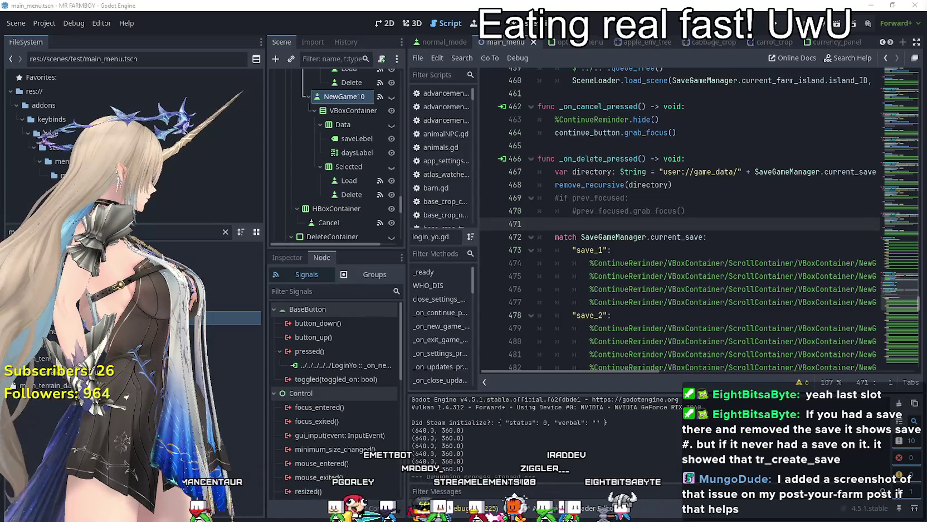
{"action": "mouse_move", "coordinate": [925, 172]}
{"action": "left_mouse_down"}
{"action": "mouse_move", "coordinate": [566, 113]}
{"action": "mouse_move", "coordinate": [456, 110]}
{"action": "left_mouse_up"}
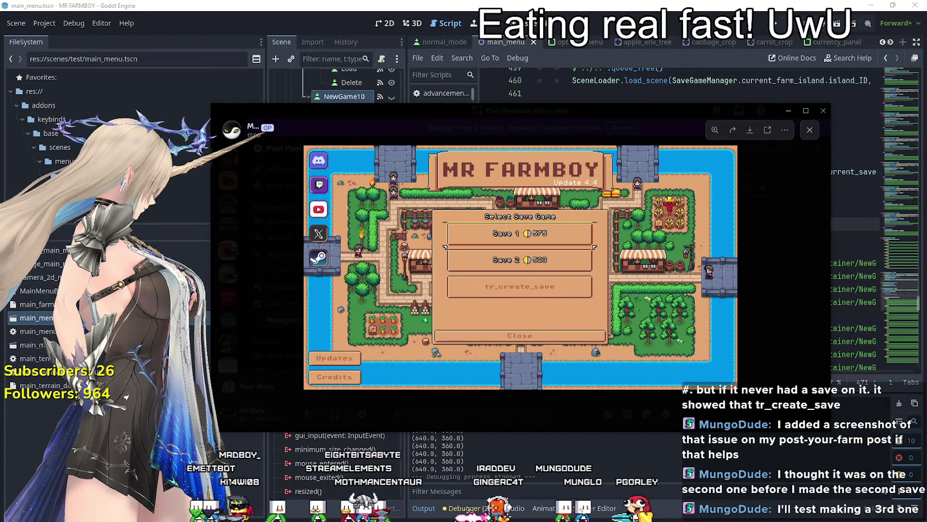
{"action": "left_click", "coordinate": [319, 257]}
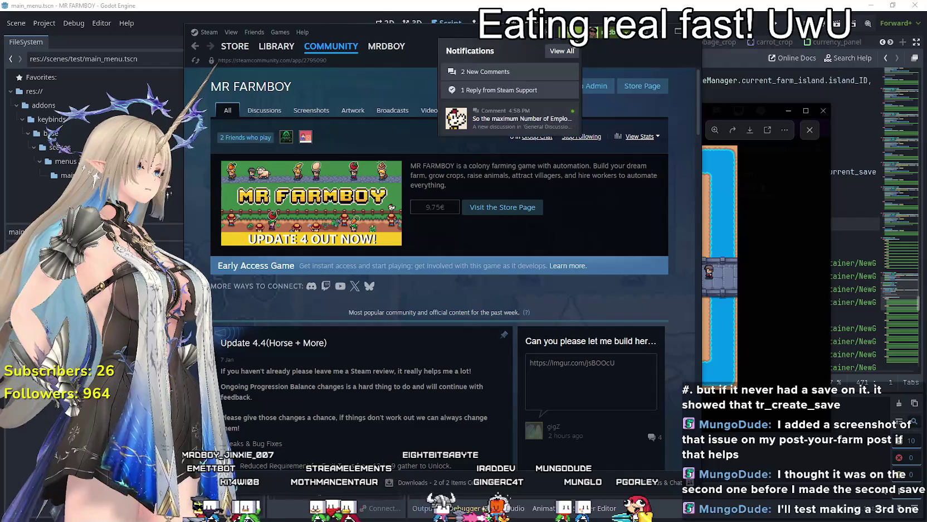
Shift Steam aside to check the screenshot, then return to the employee-limit discussion
{"action": "left_click_drag", "start_coordinate": [319, 32], "coordinate": [926, 31]}
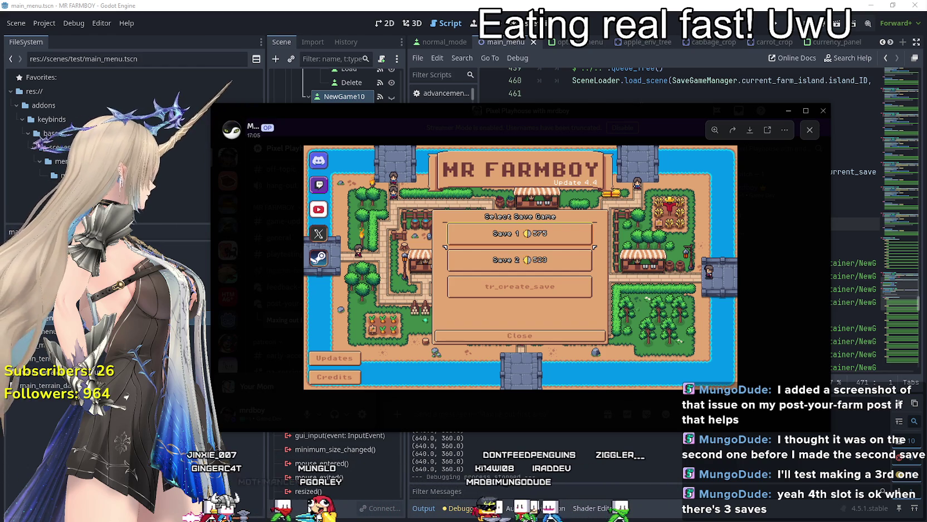
{"action": "key", "text": "alt+Tab"}
Post a reply: the limit may become an at-your-own-risk setting, since performance drops drastically
{"action": "left_click", "coordinate": [435, 263]}
{"action": "type", "text": "M"}
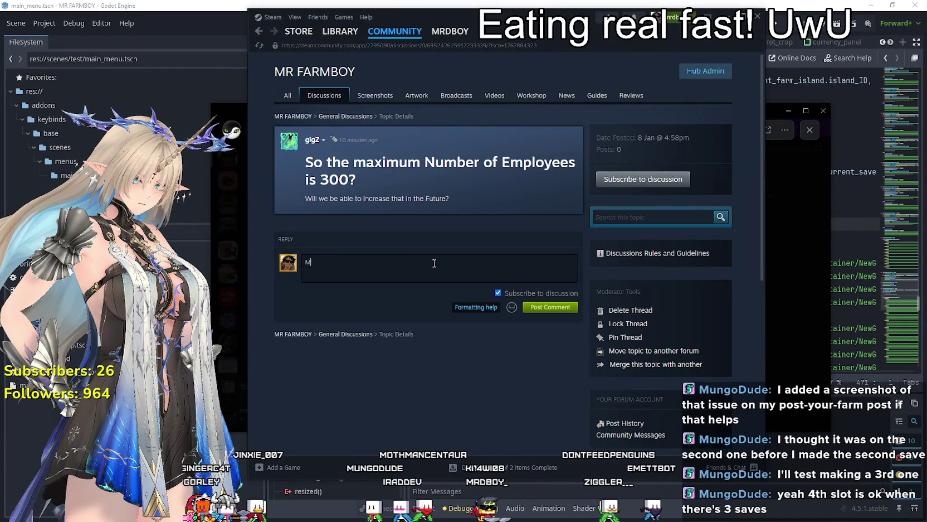
{"action": "type", "text": "aybe alto"}
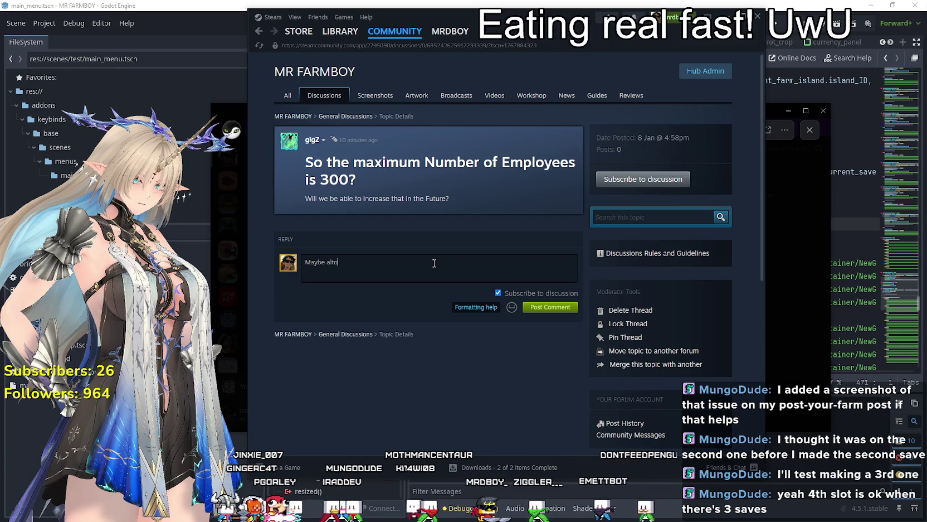
{"action": "type", "text": "ugh "}
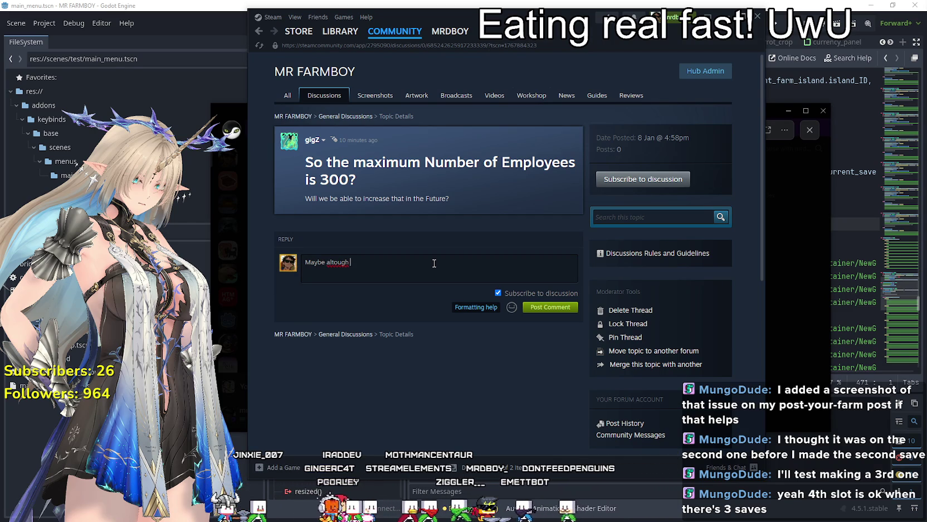
{"action": "type", "text": "performance degra"}
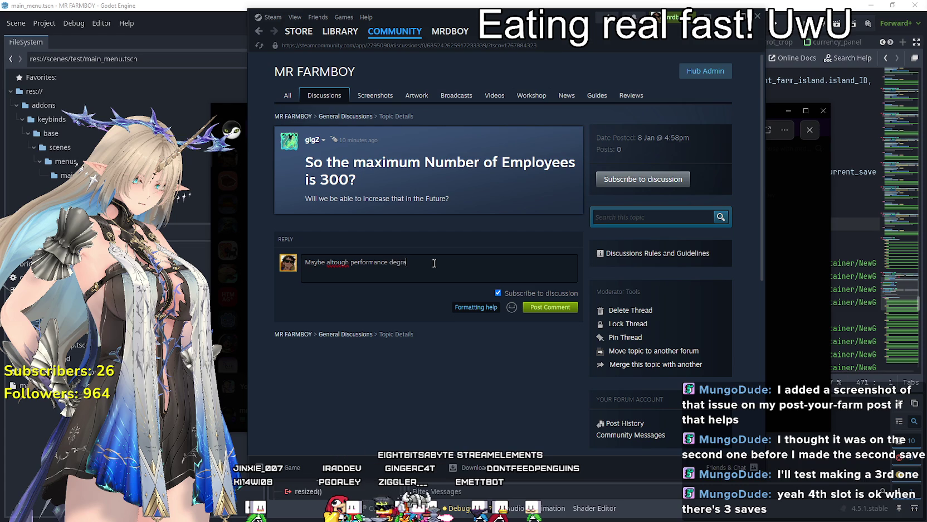
{"action": "type", "text": "des drastically"}
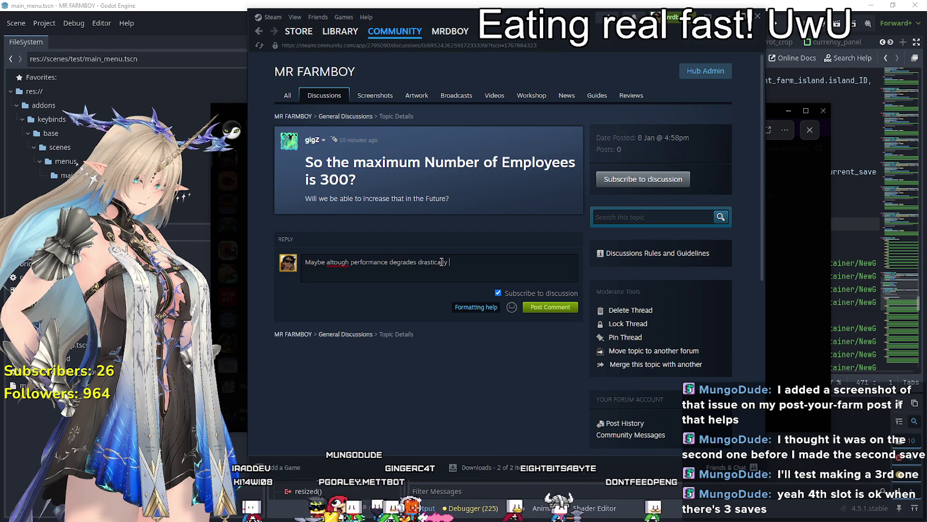
{"action": "right_click", "coordinate": [337, 265]}
{"action": "key", "text": "Escape"}
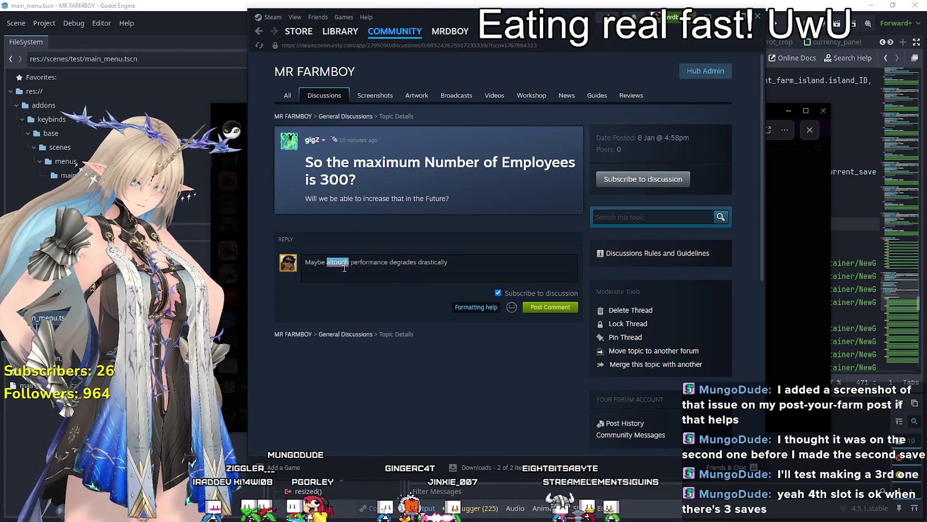
{"action": "type", "text": "although "}
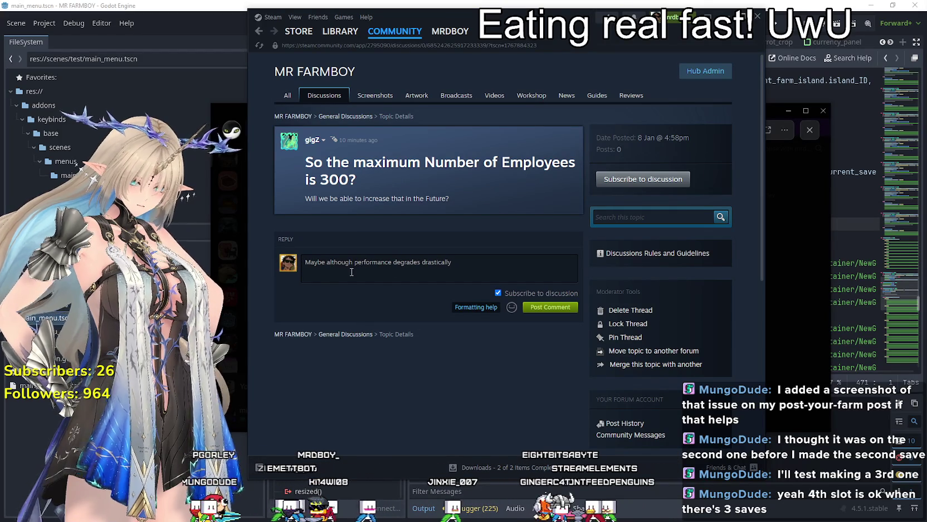
{"action": "type", "text": ", so it may just be a setting that lets you do it, at your own"}
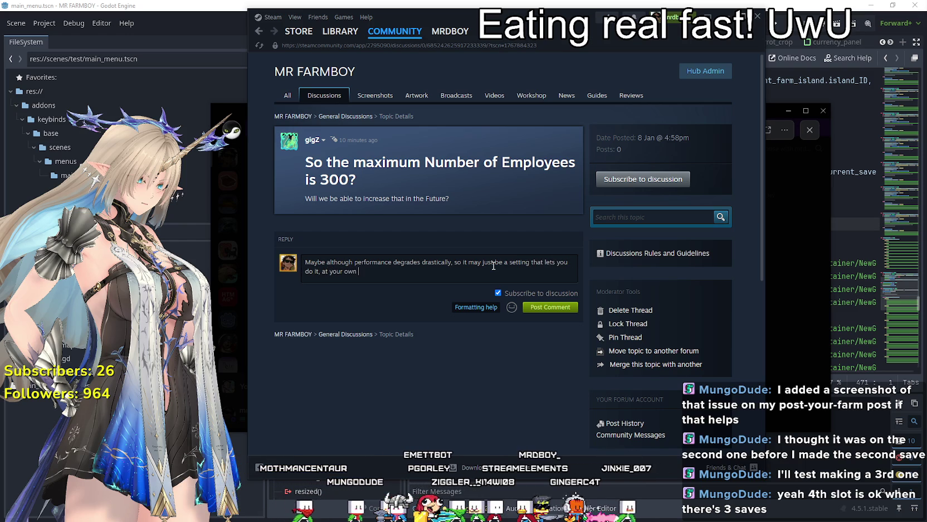
{"action": "type", "text": "risk."}
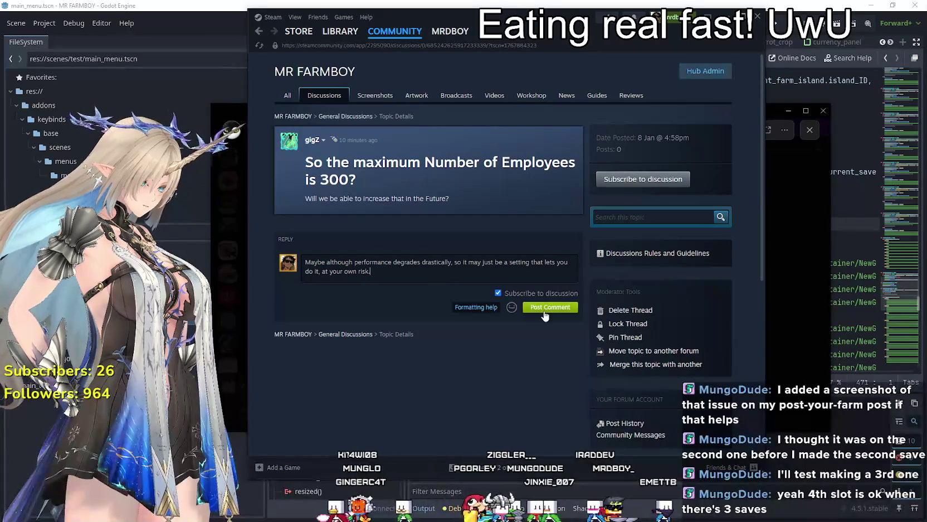
{"action": "left_click", "coordinate": [550, 307]}
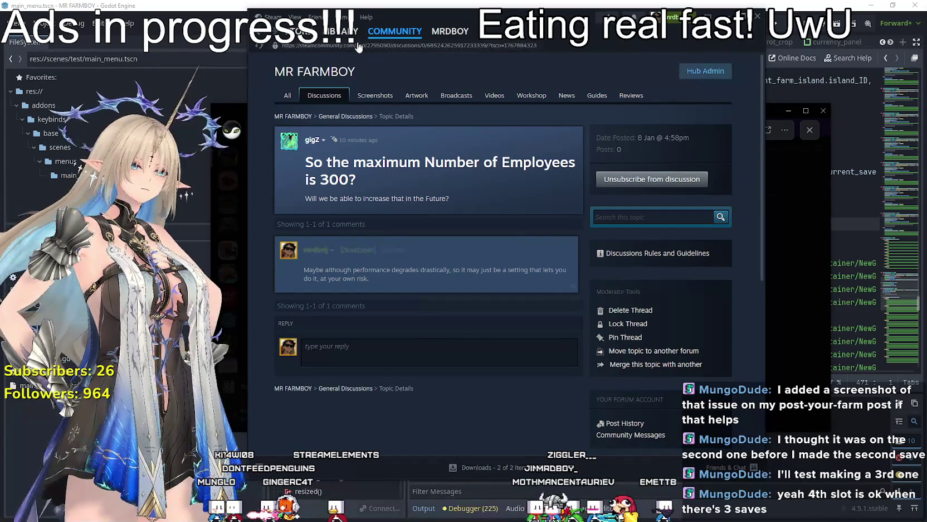
{"action": "key", "text": "alt+Tab"}
{"action": "key", "text": "alt+Tab"}
Scroll main_menu to the _on_delete_pressed handler and place the cursor on empty line 471
{"action": "scroll", "coordinate": [592, 334], "scroll_direction": "down", "scroll_amount": 3}
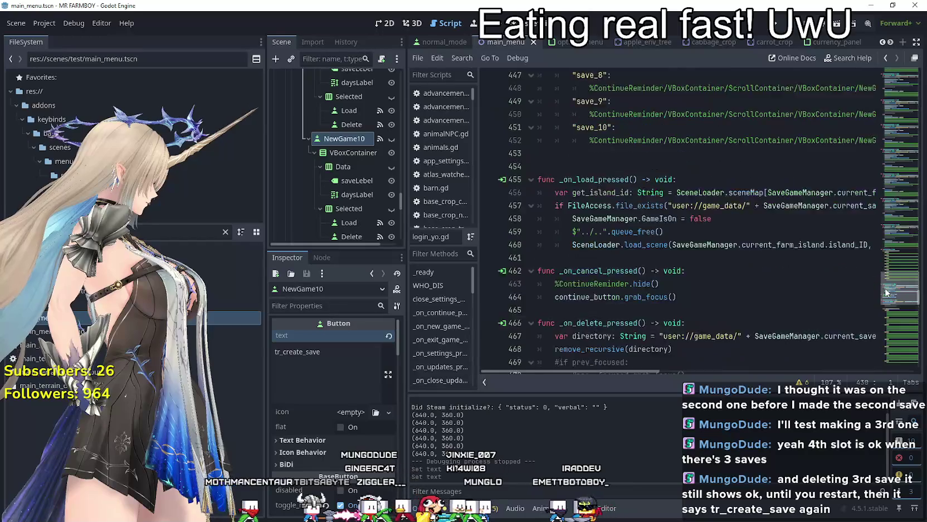
{"action": "left_click_drag", "start_coordinate": [594, 372], "coordinate": [732, 371]}
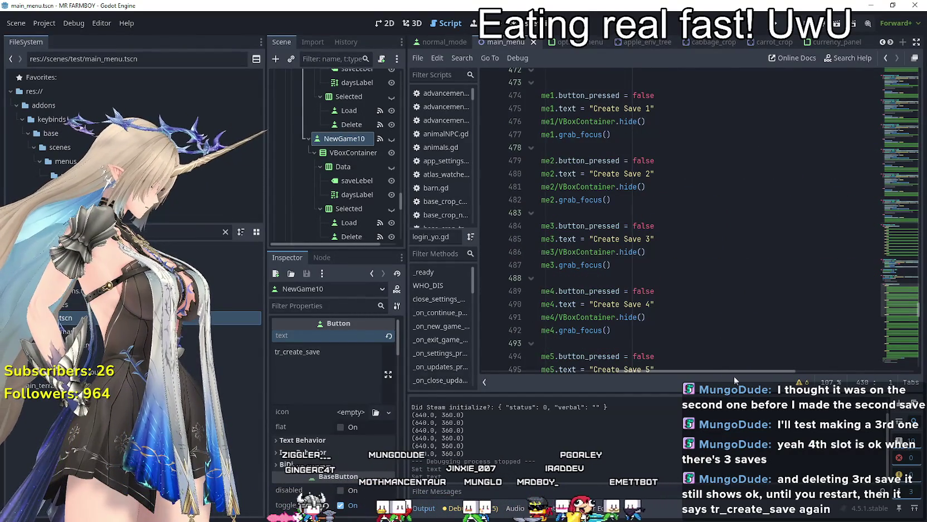
{"action": "mouse_move", "coordinate": [741, 370]}
{"action": "left_mouse_down"}
{"action": "mouse_move", "coordinate": [708, 380]}
{"action": "mouse_move", "coordinate": [617, 375]}
{"action": "left_mouse_up"}
{"action": "scroll", "coordinate": [629, 334], "scroll_direction": "down", "scroll_amount": 10}
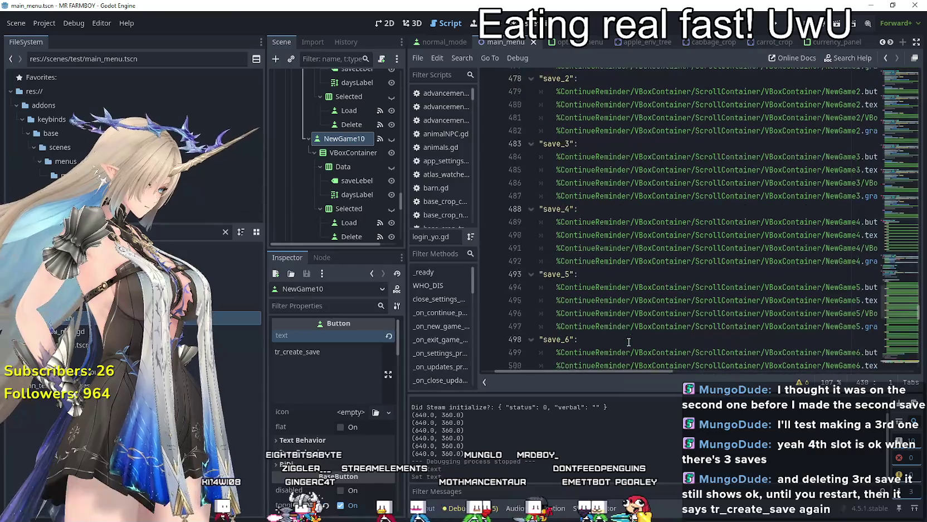
{"action": "scroll", "coordinate": [628, 335], "scroll_direction": "down", "scroll_amount": 4}
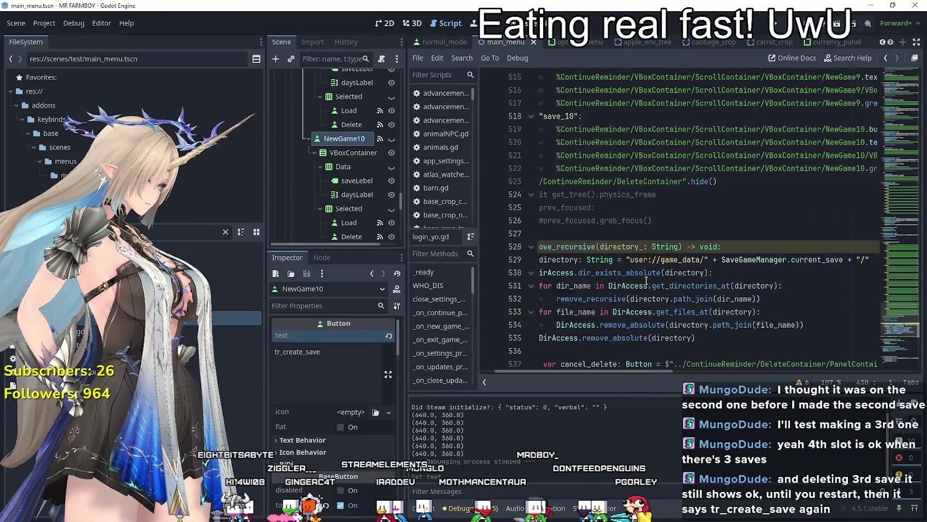
{"action": "scroll", "coordinate": [653, 181], "scroll_direction": "down", "scroll_amount": 1}
{"action": "scroll", "coordinate": [654, 182], "scroll_direction": "up", "scroll_amount": 9}
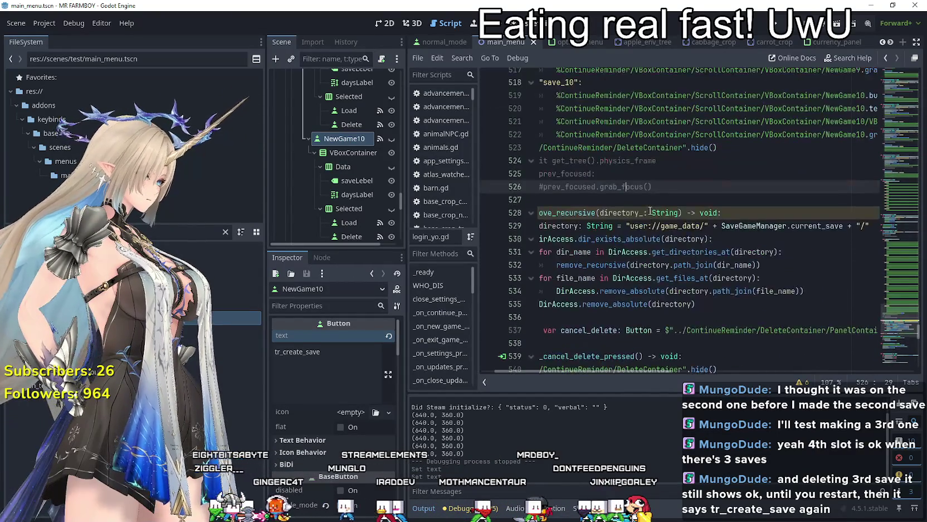
{"action": "scroll", "coordinate": [616, 224], "scroll_direction": "up", "scroll_amount": 9}
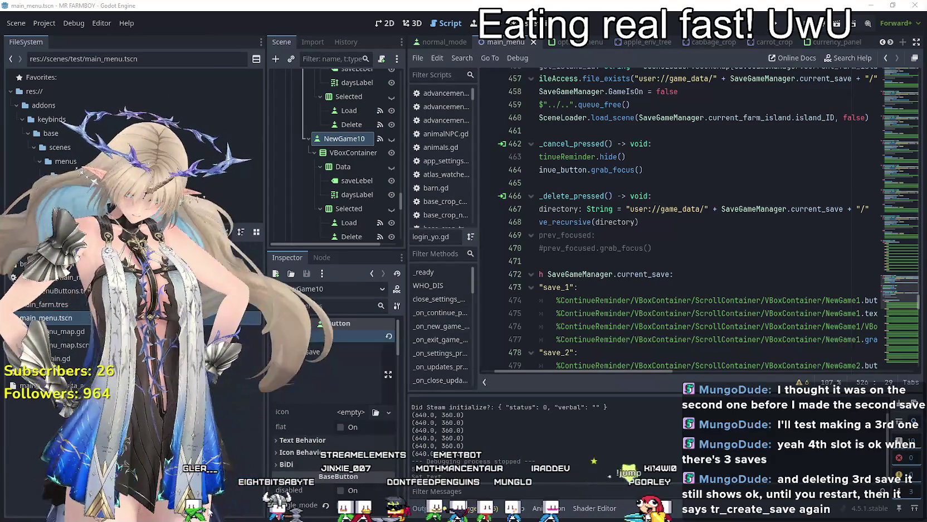
{"action": "left_click", "coordinate": [735, 261]}
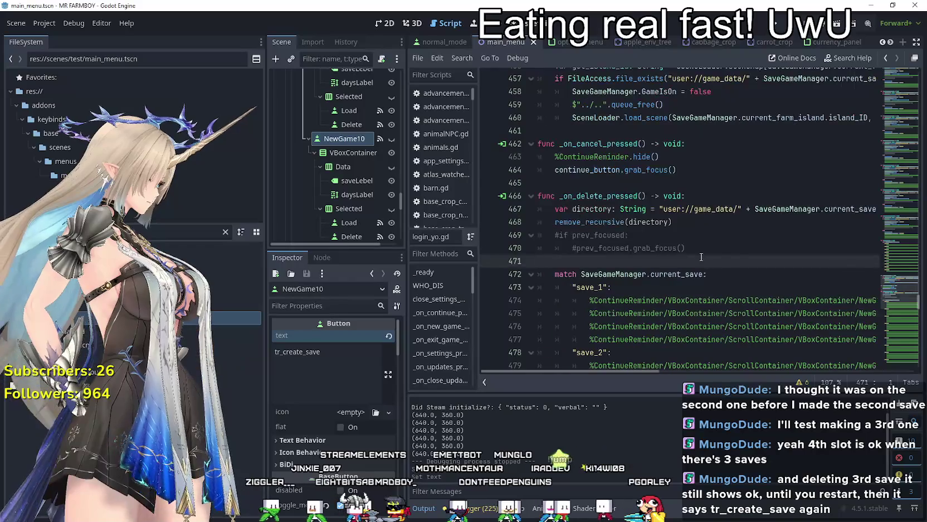
{"action": "left_click_drag", "start_coordinate": [736, 248], "coordinate": [697, 222]}
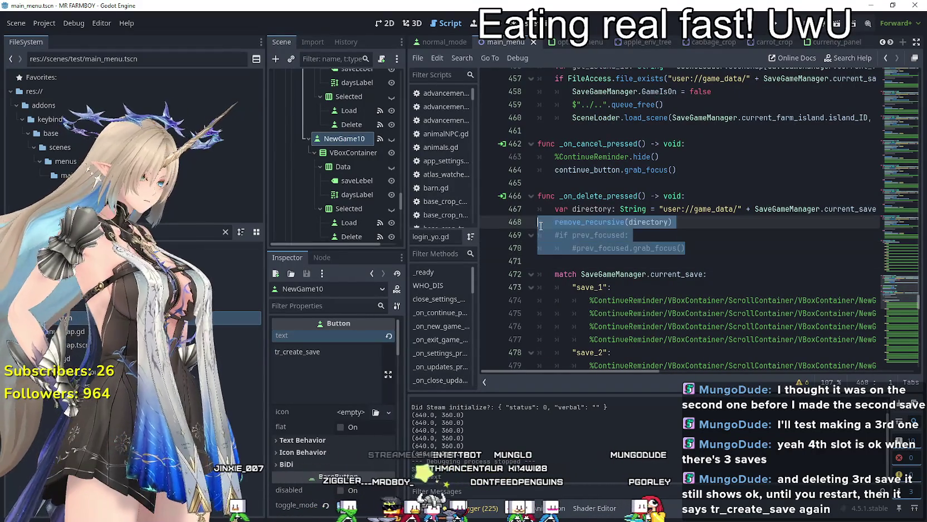
{"action": "left_click", "coordinate": [595, 259]}
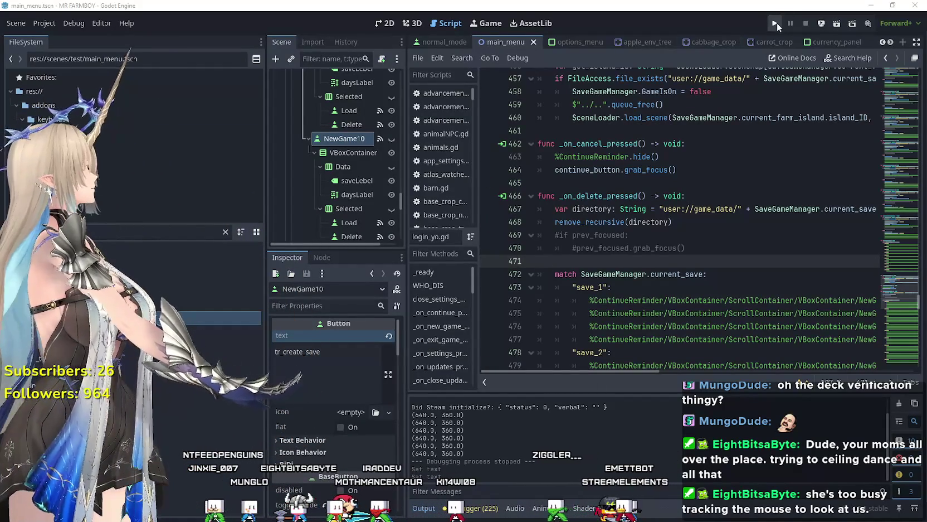
Run the Mr Farmboy project with F5 and open its save game list
{"action": "key", "text": "F5"}
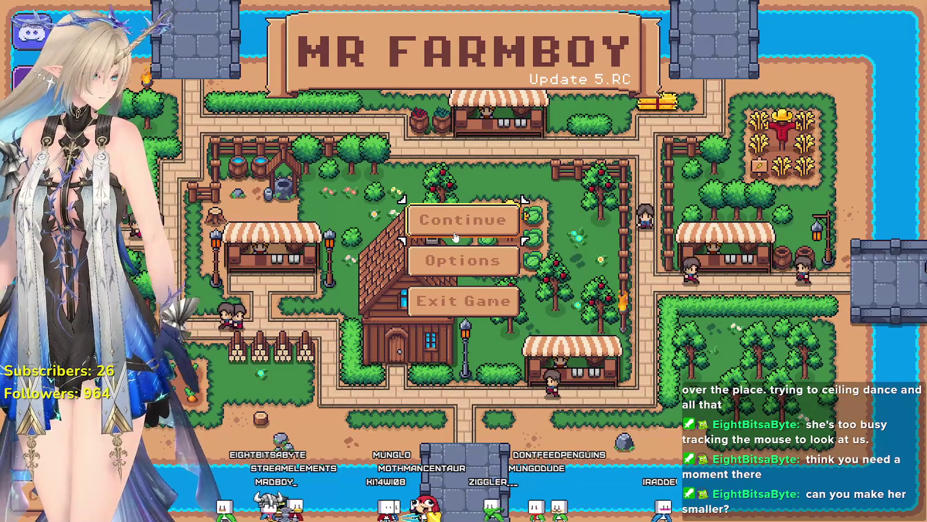
{"action": "left_click", "coordinate": [456, 238]}
Scroll the Select Save Game list down to Save 10 and load it
{"action": "scroll", "coordinate": [436, 223], "scroll_direction": "down", "scroll_amount": 2}
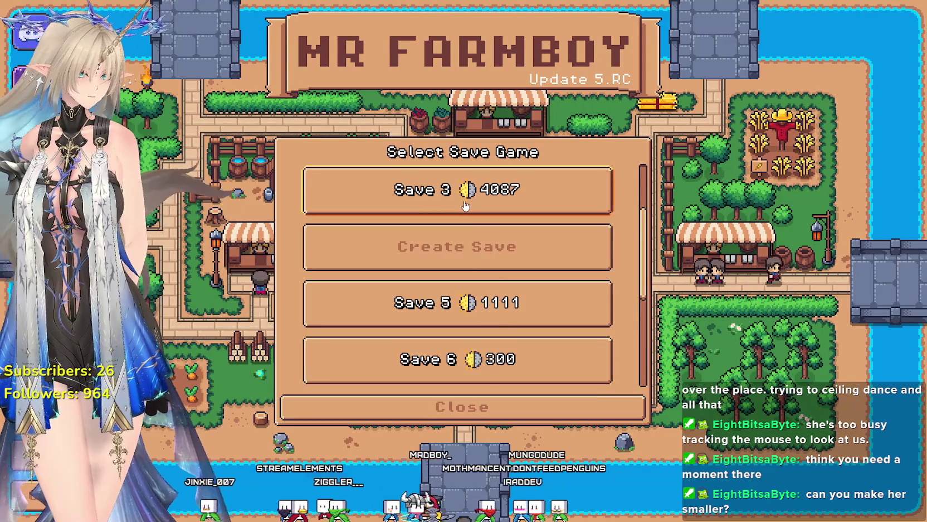
{"action": "scroll", "coordinate": [466, 206], "scroll_direction": "down", "scroll_amount": 4}
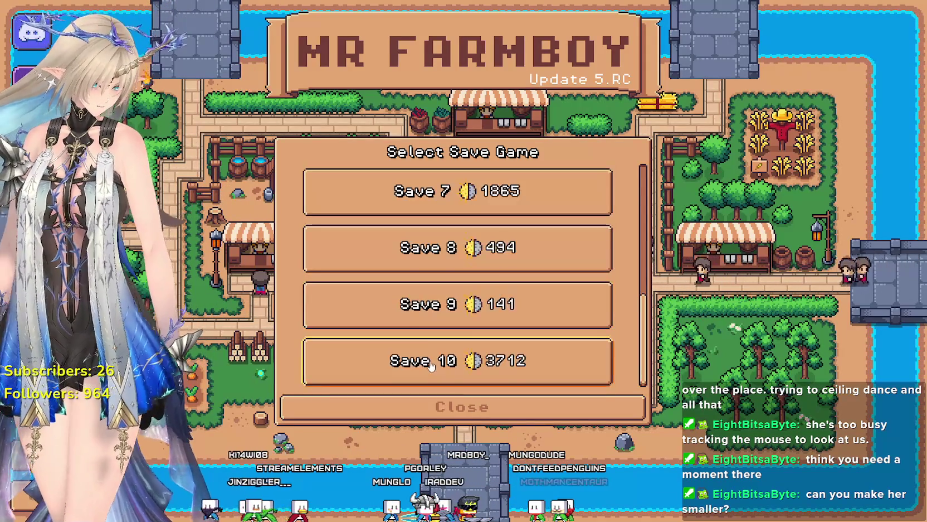
{"action": "scroll", "coordinate": [473, 335], "scroll_direction": "down", "scroll_amount": 1}
{"action": "left_click", "coordinate": [399, 368]}
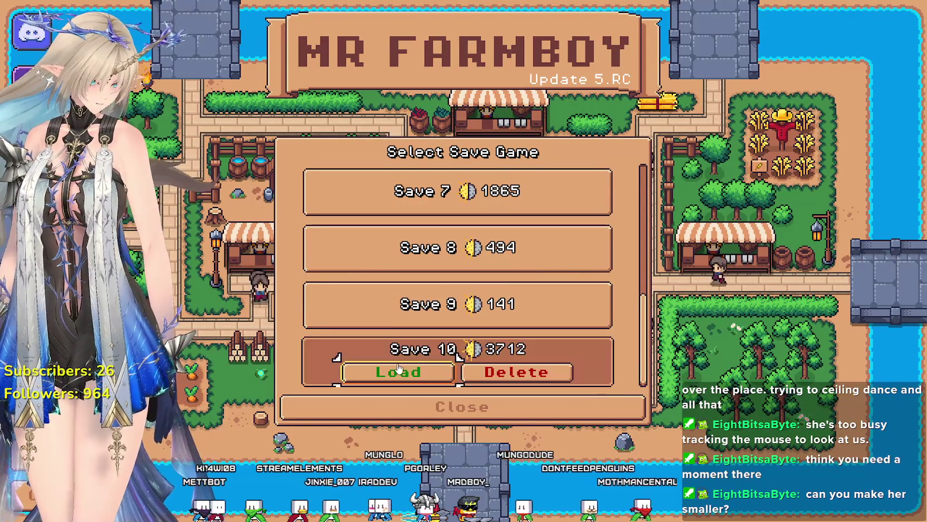
{"action": "left_click", "coordinate": [405, 372]}
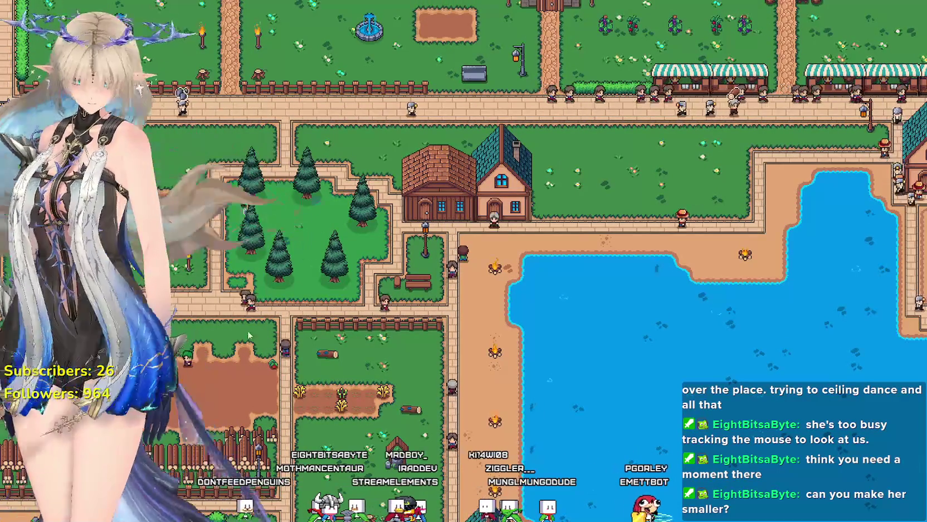
Pick a different pose from the avatar's options menu, then close the menu
{"action": "right_click", "coordinate": [78, 327]}
{"action": "left_click", "coordinate": [101, 300]}
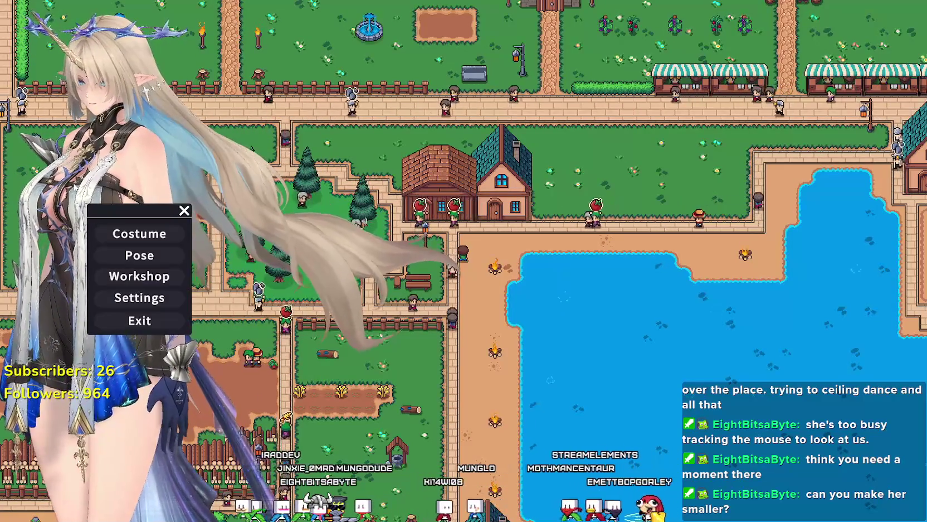
{"action": "left_click", "coordinate": [184, 210]}
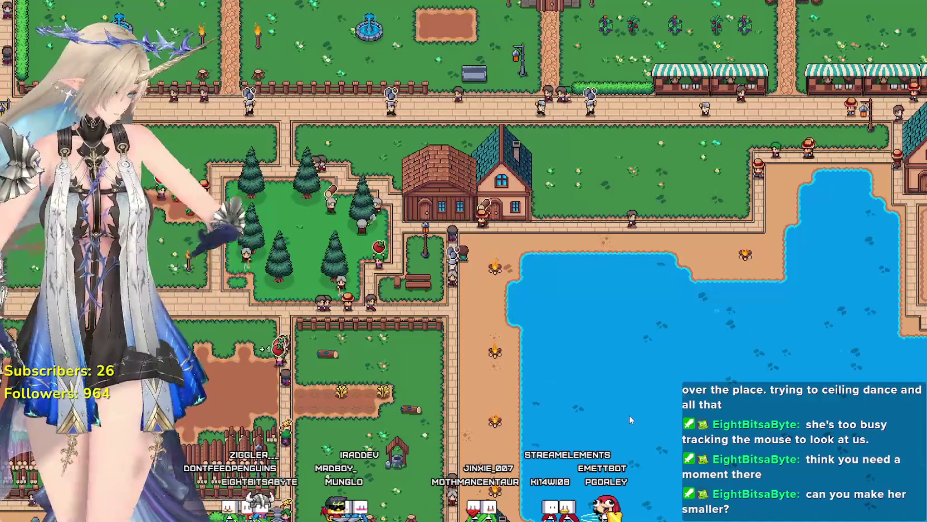
{"action": "scroll", "coordinate": [540, 293], "scroll_direction": "up", "scroll_amount": 2}
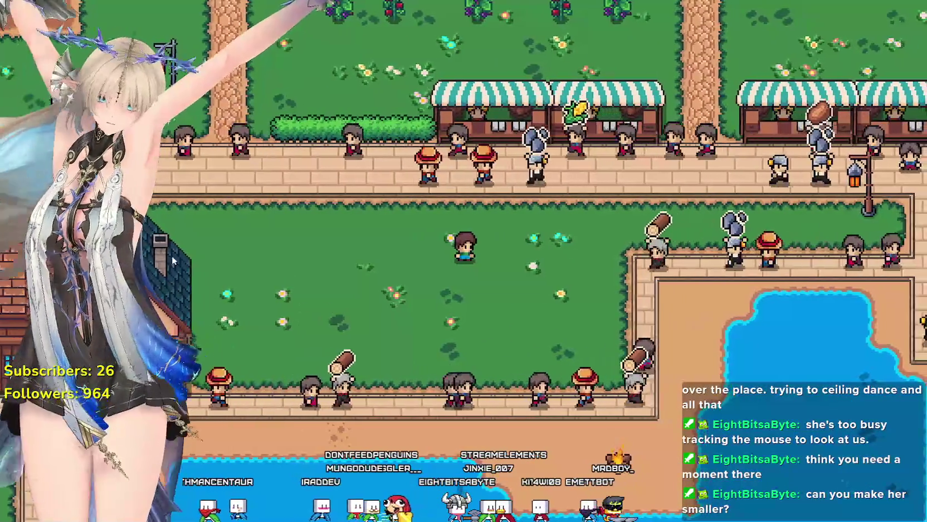
Try Pose21 through Pose25 on the avatar, settle on Pose22, and close the menu
{"action": "right_click", "coordinate": [179, 256]}
{"action": "left_click", "coordinate": [158, 281]}
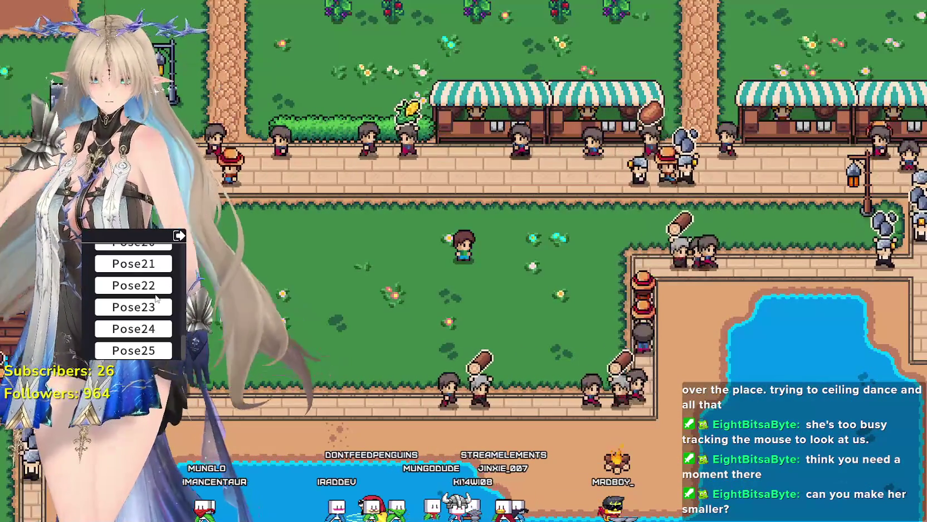
{"action": "left_click", "coordinate": [155, 301]}
{"action": "left_click", "coordinate": [153, 287]}
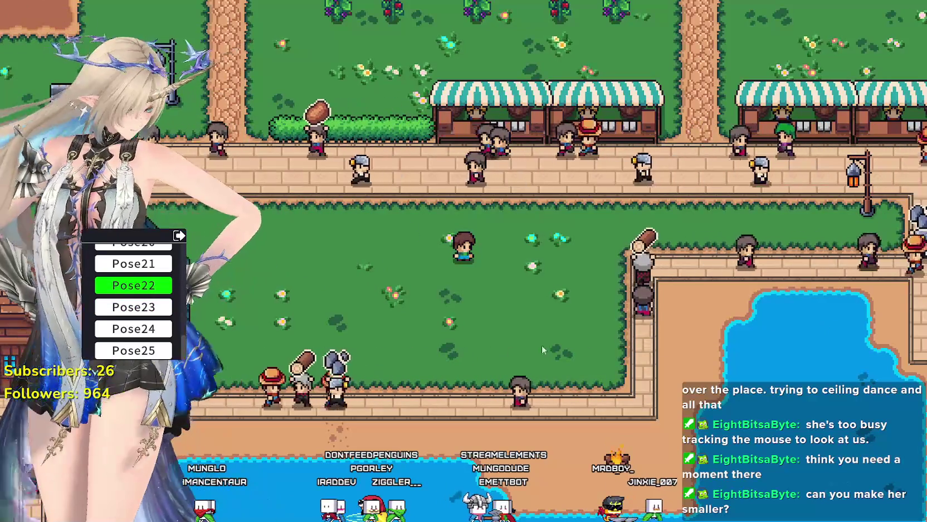
{"action": "left_click", "coordinate": [144, 329]}
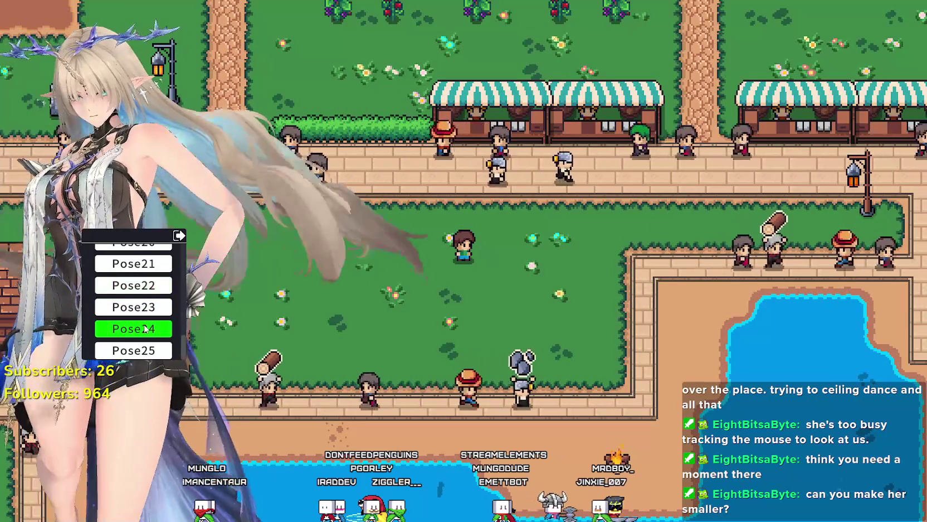
{"action": "left_click", "coordinate": [141, 350]}
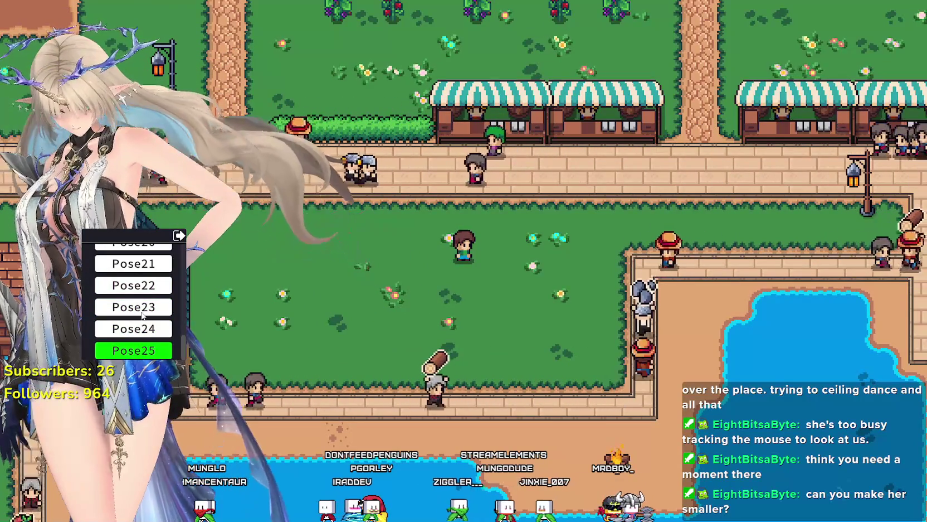
{"action": "left_click", "coordinate": [142, 307]}
{"action": "left_click", "coordinate": [146, 284]}
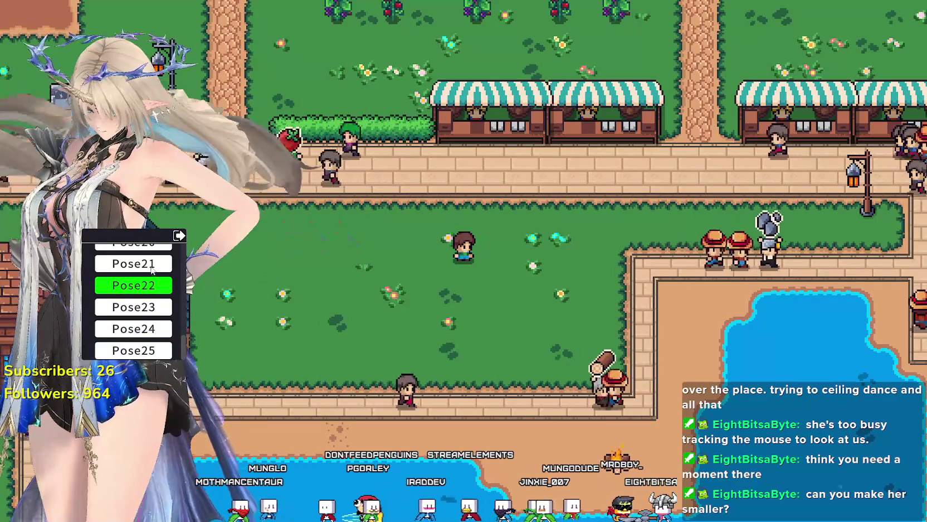
{"action": "left_click", "coordinate": [150, 264]}
{"action": "left_click", "coordinate": [144, 284]}
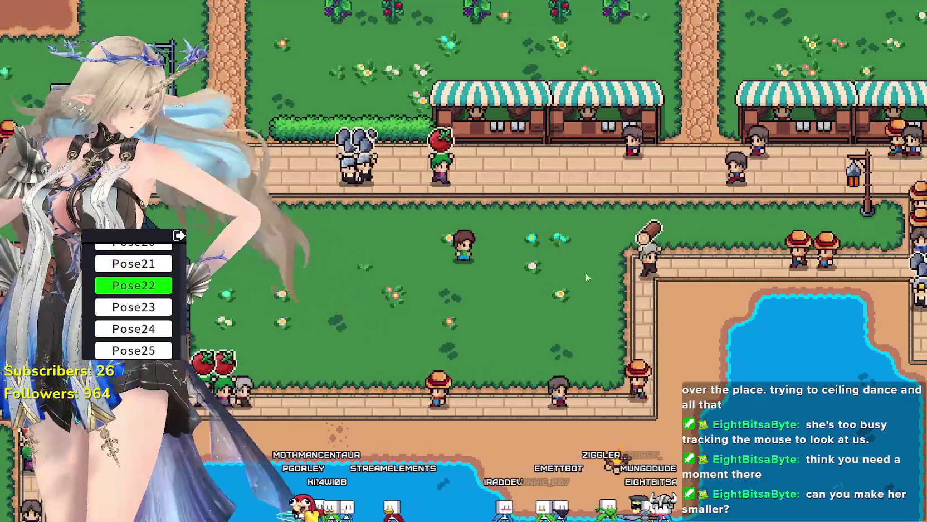
{"action": "left_click", "coordinate": [178, 236]}
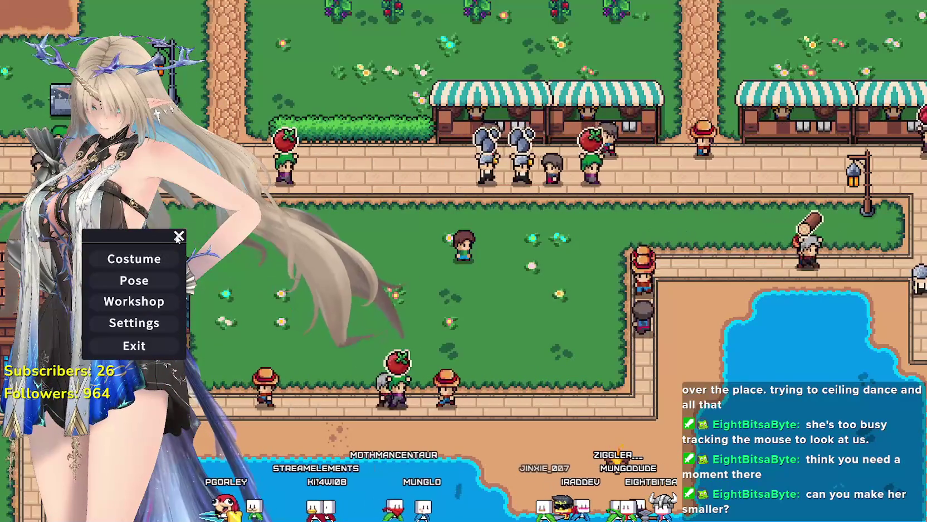
{"action": "left_click", "coordinate": [178, 236]}
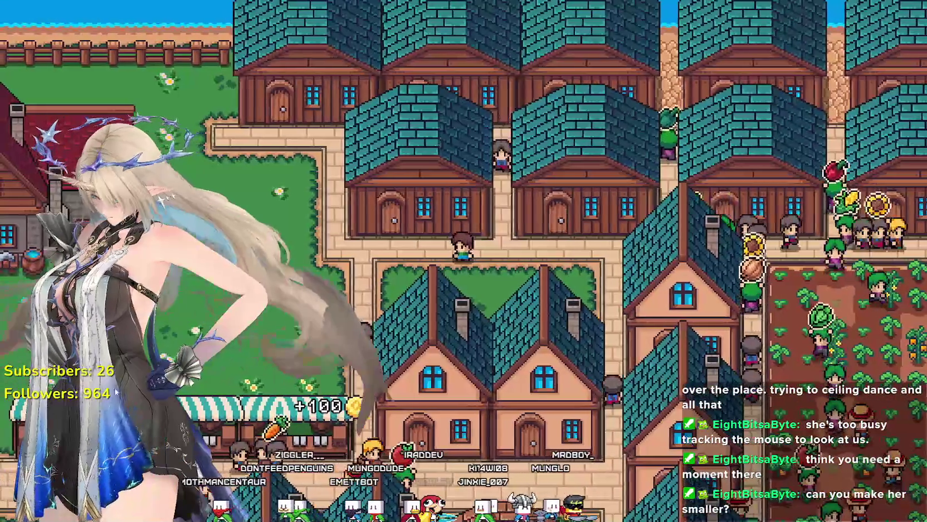
Drag the avatar to the centre beside the villager by the houses, resizing her by scrolling
{"action": "mouse_move", "coordinate": [155, 356]}
{"action": "left_mouse_down"}
{"action": "mouse_move", "coordinate": [366, 328]}
{"action": "mouse_move", "coordinate": [464, 300]}
{"action": "left_mouse_up"}
{"action": "scroll", "coordinate": [366, 327], "scroll_direction": "down", "scroll_amount": 3}
{"action": "scroll", "coordinate": [464, 294], "scroll_direction": "down", "scroll_amount": 5}
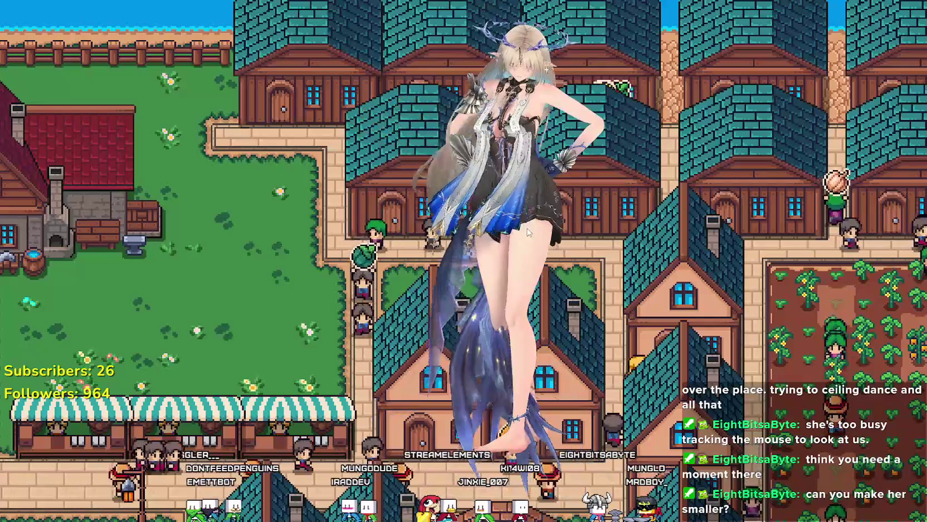
{"action": "left_click_drag", "start_coordinate": [550, 230], "coordinate": [601, 198]}
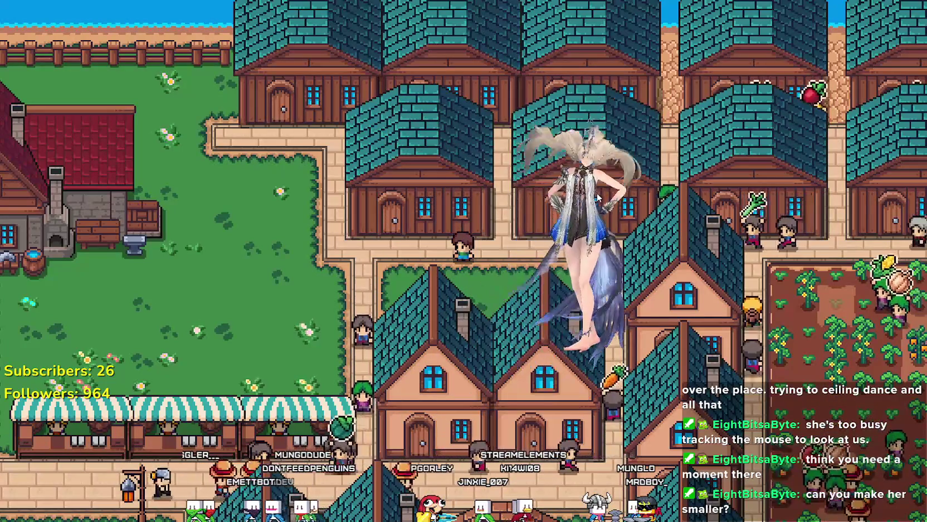
{"action": "scroll", "coordinate": [615, 190], "scroll_direction": "down", "scroll_amount": 3}
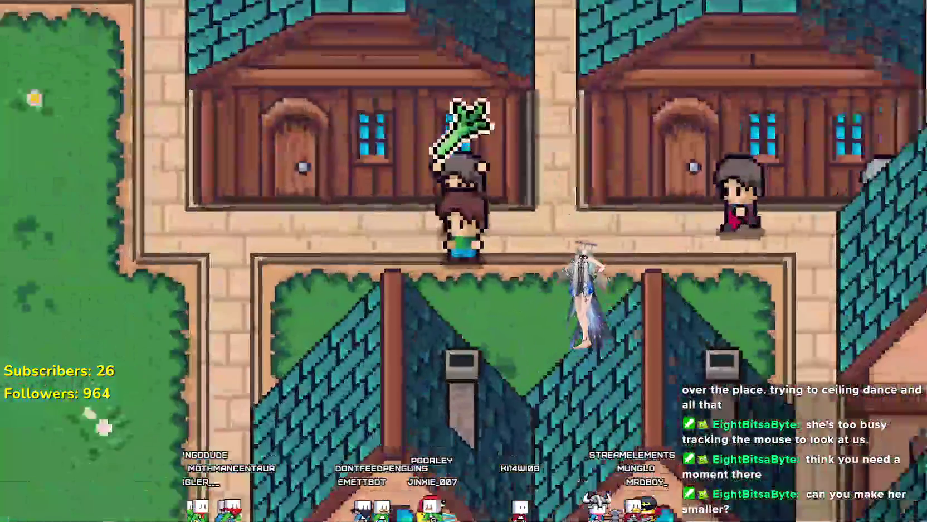
{"action": "mouse_move", "coordinate": [568, 293]}
{"action": "left_mouse_down"}
{"action": "mouse_move", "coordinate": [582, 223]}
{"action": "mouse_move", "coordinate": [572, 170]}
{"action": "mouse_move", "coordinate": [395, 205]}
{"action": "mouse_move", "coordinate": [381, 220]}
{"action": "left_mouse_up"}
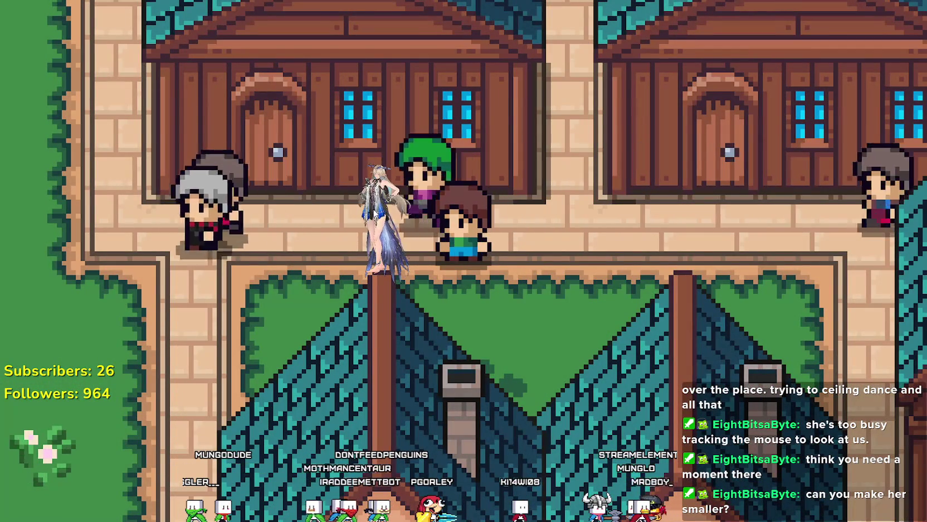
{"action": "scroll", "coordinate": [370, 188], "scroll_direction": "up", "scroll_amount": 2}
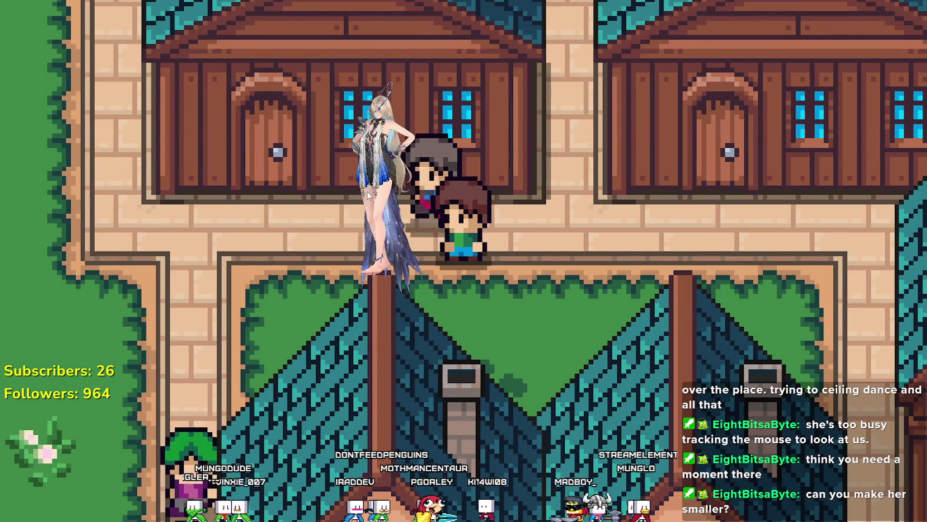
{"action": "scroll", "coordinate": [366, 191], "scroll_direction": "up", "scroll_amount": 4}
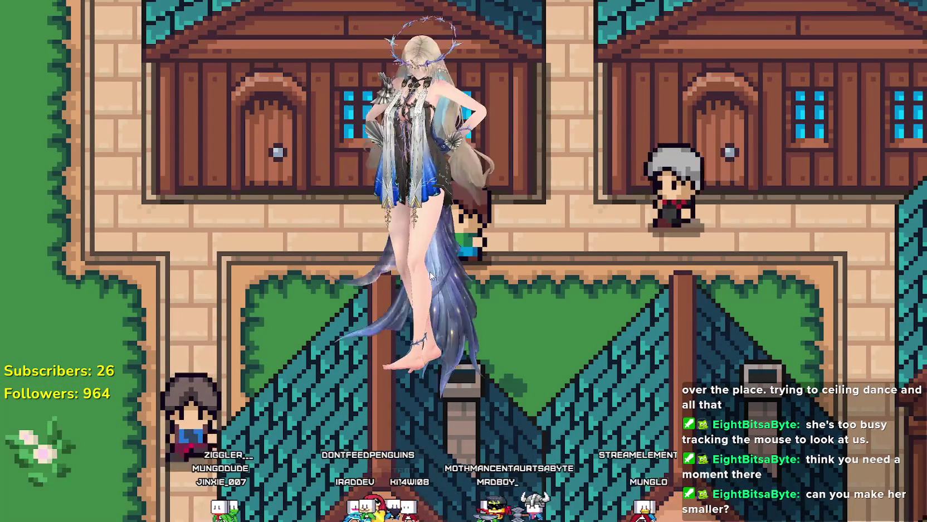
{"action": "right_click", "coordinate": [438, 285]}
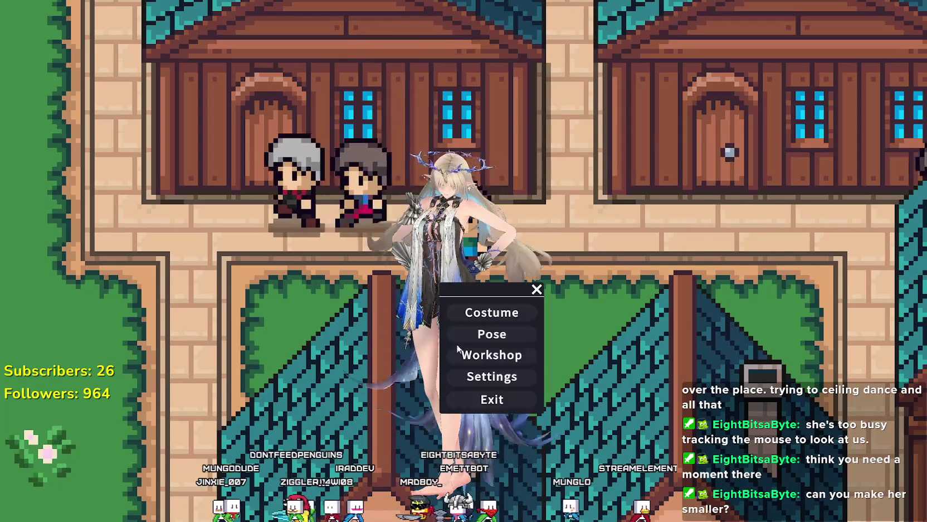
Open the Workshop model browser and move the avatar to the left screen edge
{"action": "left_click", "coordinate": [497, 355]}
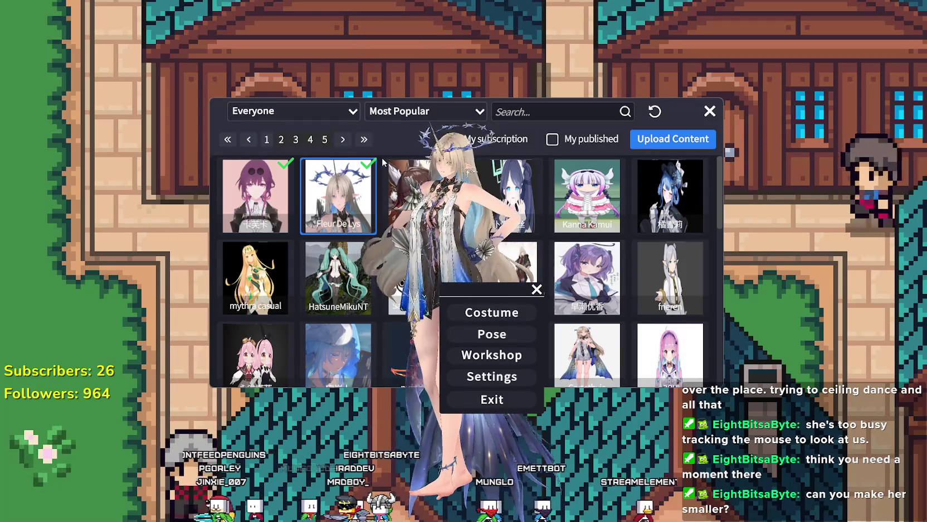
{"action": "scroll", "coordinate": [579, 204], "scroll_direction": "down", "scroll_amount": 1}
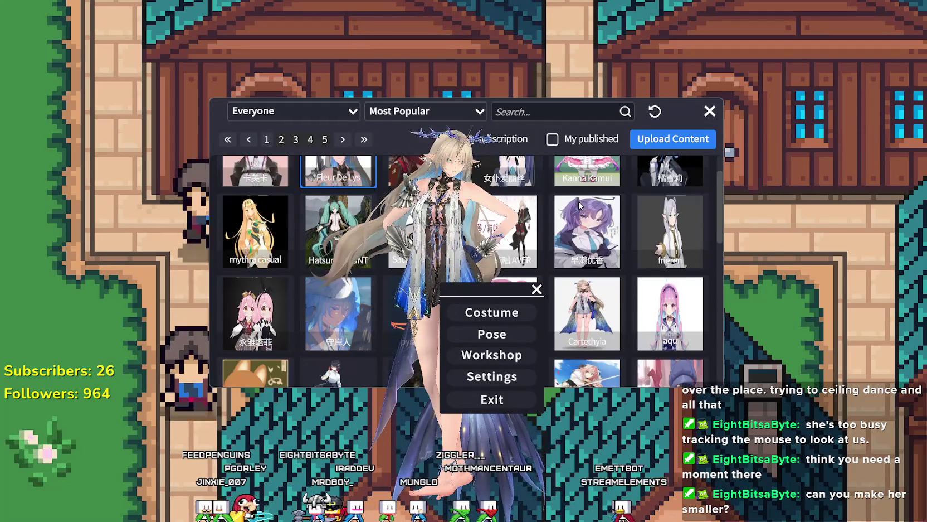
{"action": "mouse_move", "coordinate": [446, 167]}
{"action": "left_mouse_down"}
{"action": "mouse_move", "coordinate": [205, 193]}
{"action": "mouse_move", "coordinate": [112, 139]}
{"action": "mouse_move", "coordinate": [89, 112]}
{"action": "left_mouse_up"}
{"action": "scroll", "coordinate": [406, 224], "scroll_direction": "down", "scroll_amount": 1}
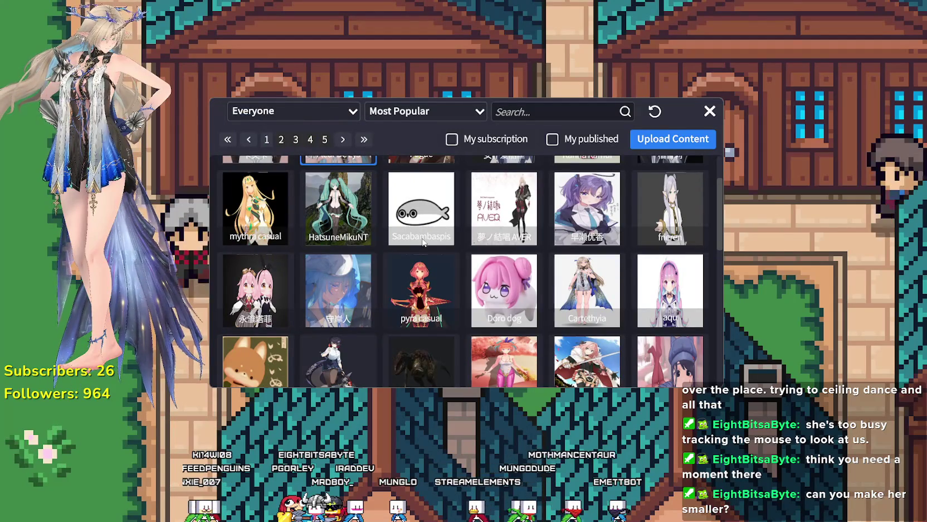
{"action": "scroll", "coordinate": [524, 270], "scroll_direction": "down", "scroll_amount": 5}
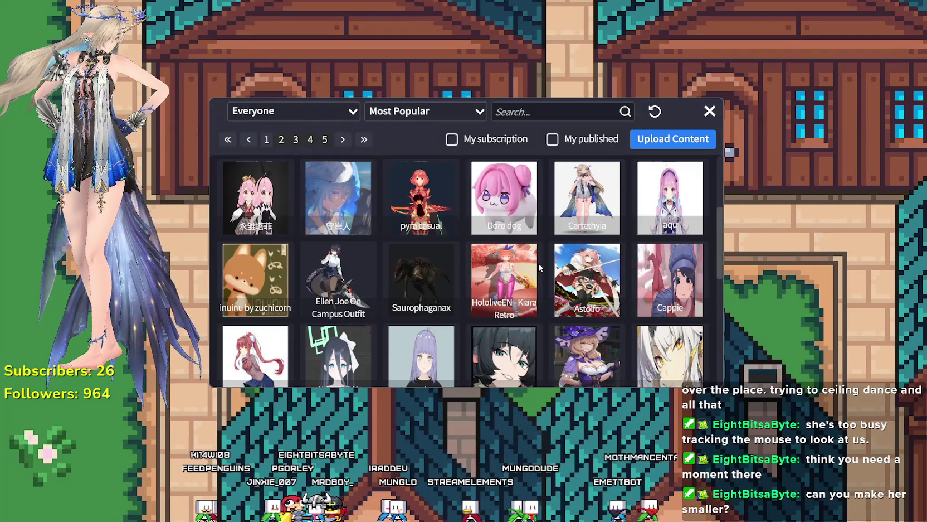
{"action": "scroll", "coordinate": [534, 260], "scroll_direction": "up", "scroll_amount": 2}
{"action": "scroll", "coordinate": [534, 260], "scroll_direction": "down", "scroll_amount": 4}
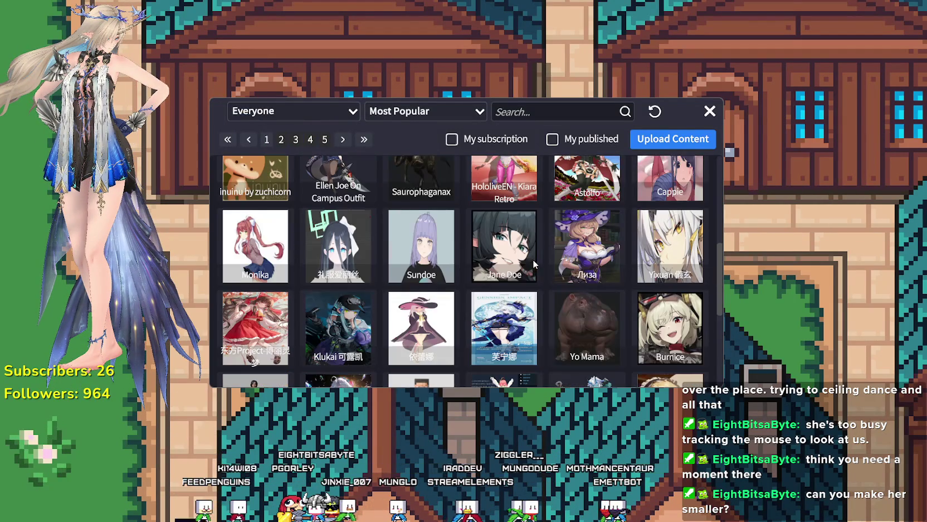
{"action": "scroll", "coordinate": [525, 260], "scroll_direction": "up", "scroll_amount": 2}
View the Yo Mama model's details, return to the grid and refresh the listing
{"action": "left_click", "coordinate": [570, 236]}
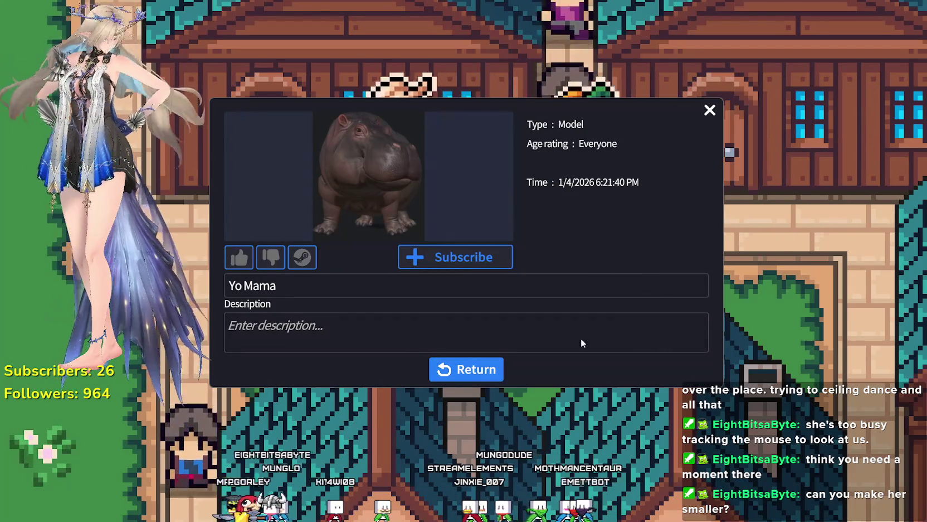
{"action": "left_click", "coordinate": [462, 370]}
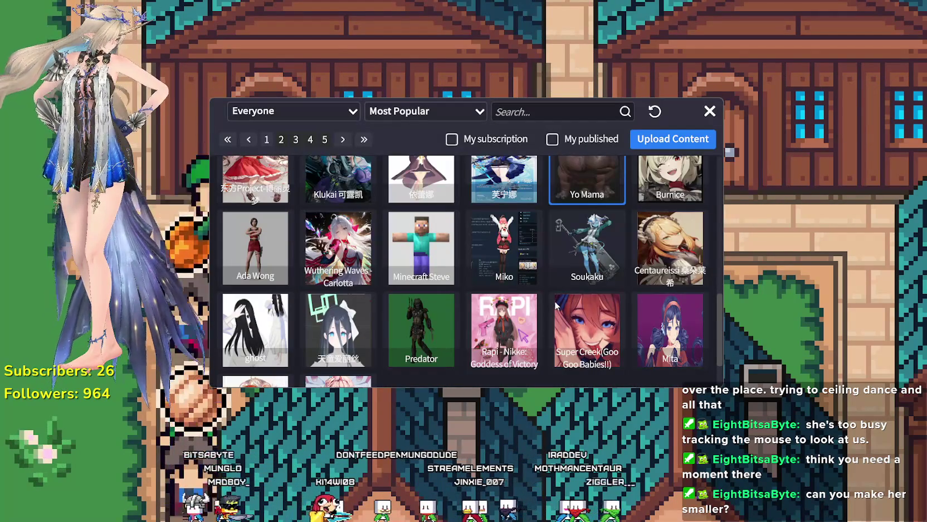
{"action": "scroll", "coordinate": [555, 301], "scroll_direction": "down", "scroll_amount": 2}
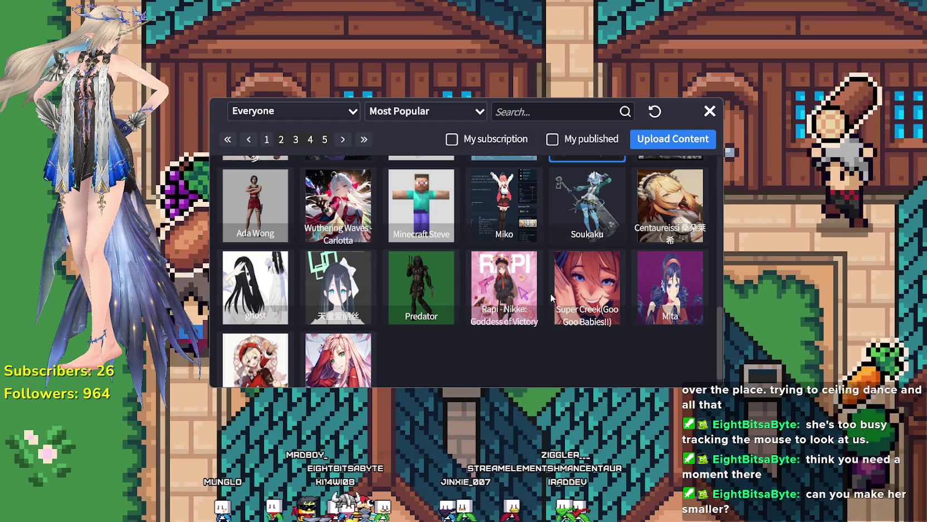
{"action": "scroll", "coordinate": [589, 347], "scroll_direction": "up", "scroll_amount": 1}
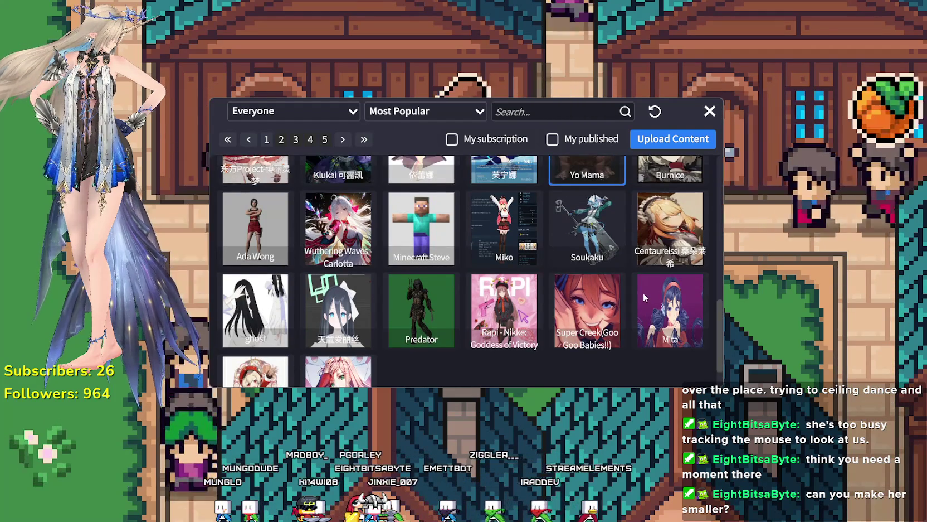
{"action": "scroll", "coordinate": [643, 293], "scroll_direction": "up", "scroll_amount": 3}
{"action": "scroll", "coordinate": [645, 297], "scroll_direction": "up", "scroll_amount": 5}
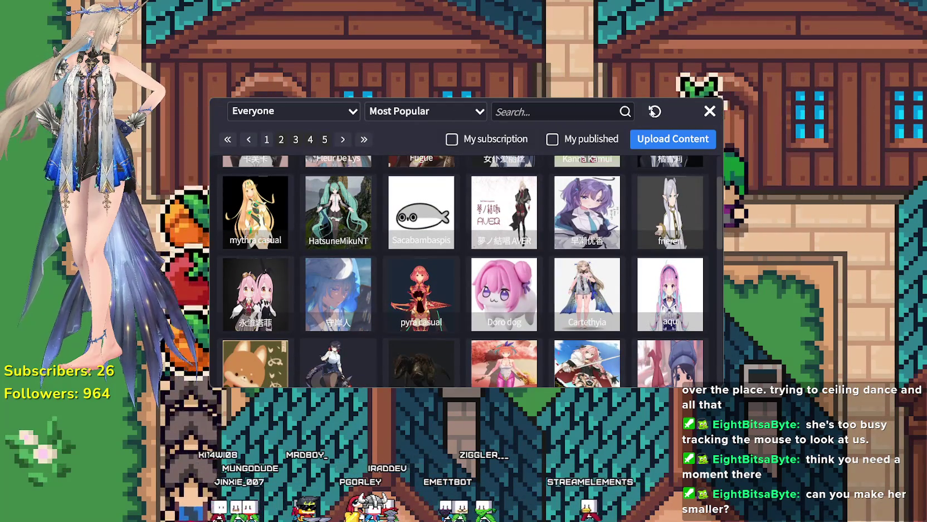
{"action": "left_click", "coordinate": [655, 112]}
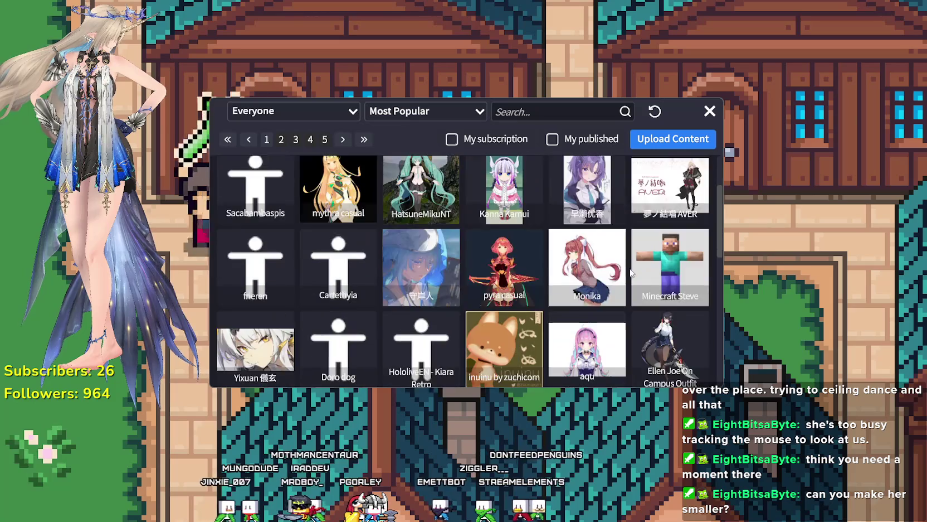
Scroll through the Workshop grid and move to page 2 of the models
{"action": "scroll", "coordinate": [576, 264], "scroll_direction": "down", "scroll_amount": 5}
{"action": "scroll", "coordinate": [577, 264], "scroll_direction": "up", "scroll_amount": 3}
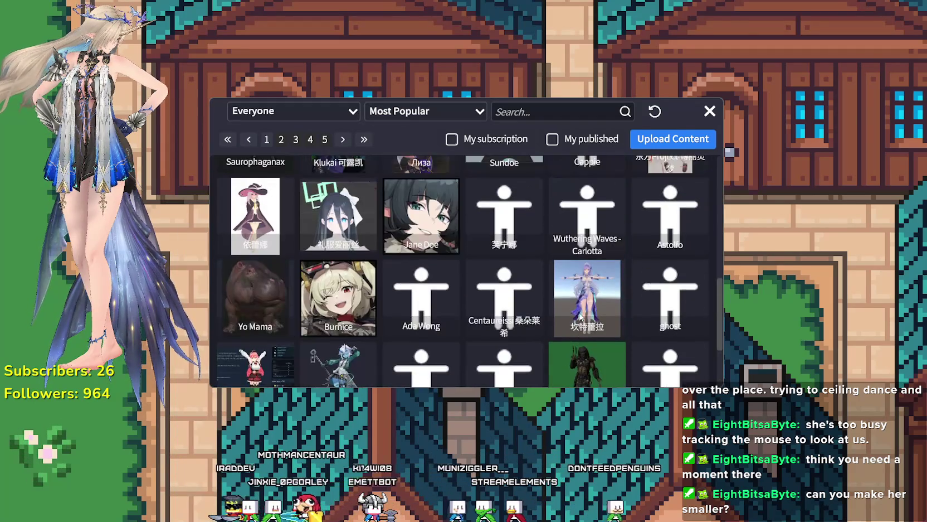
{"action": "scroll", "coordinate": [578, 315], "scroll_direction": "up", "scroll_amount": 1}
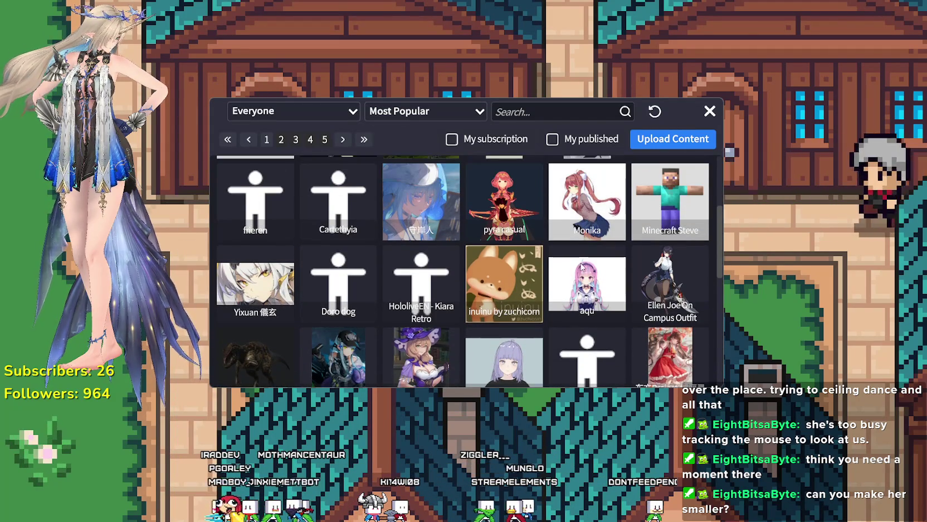
{"action": "scroll", "coordinate": [579, 251], "scroll_direction": "up", "scroll_amount": 1}
{"action": "scroll", "coordinate": [458, 220], "scroll_direction": "up", "scroll_amount": 2}
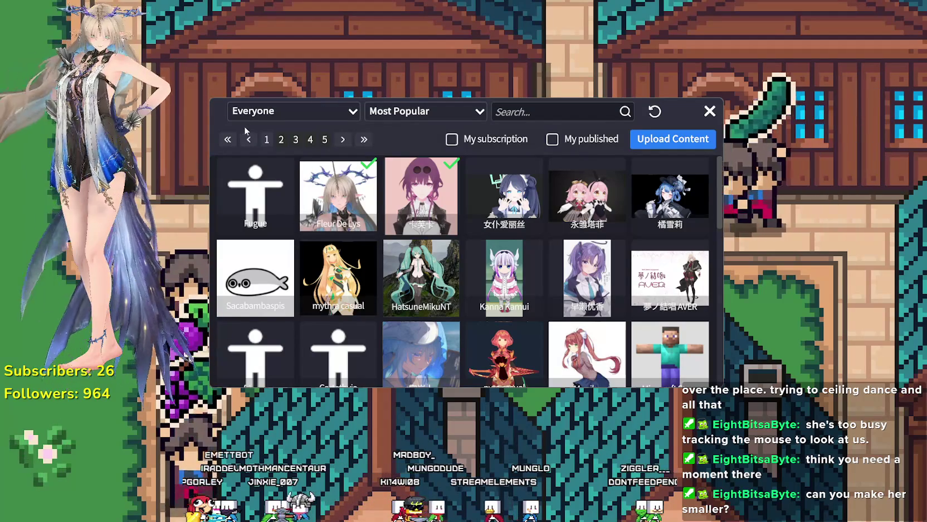
{"action": "left_click_drag", "start_coordinate": [235, 144], "coordinate": [275, 142]}
{"action": "scroll", "coordinate": [447, 270], "scroll_direction": "down", "scroll_amount": 1}
{"action": "scroll", "coordinate": [447, 269], "scroll_direction": "down", "scroll_amount": 10}
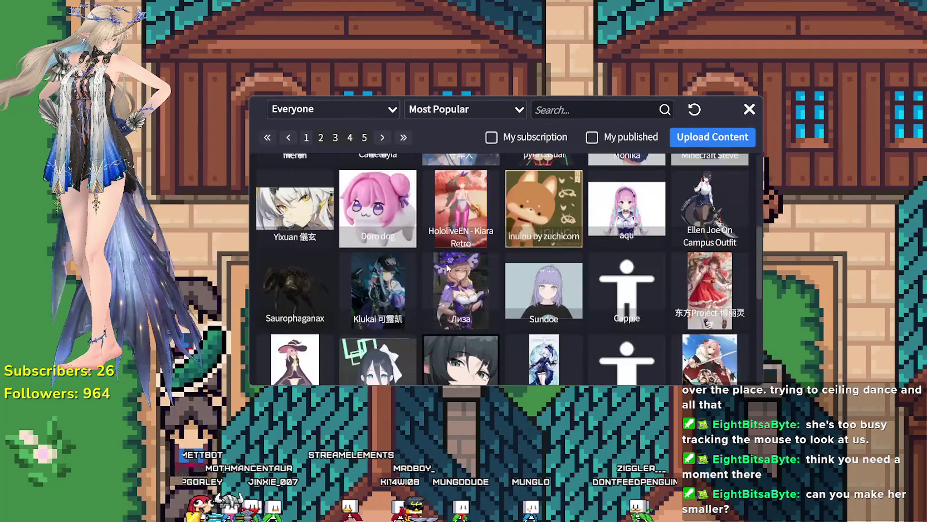
{"action": "scroll", "coordinate": [440, 256], "scroll_direction": "up", "scroll_amount": 10}
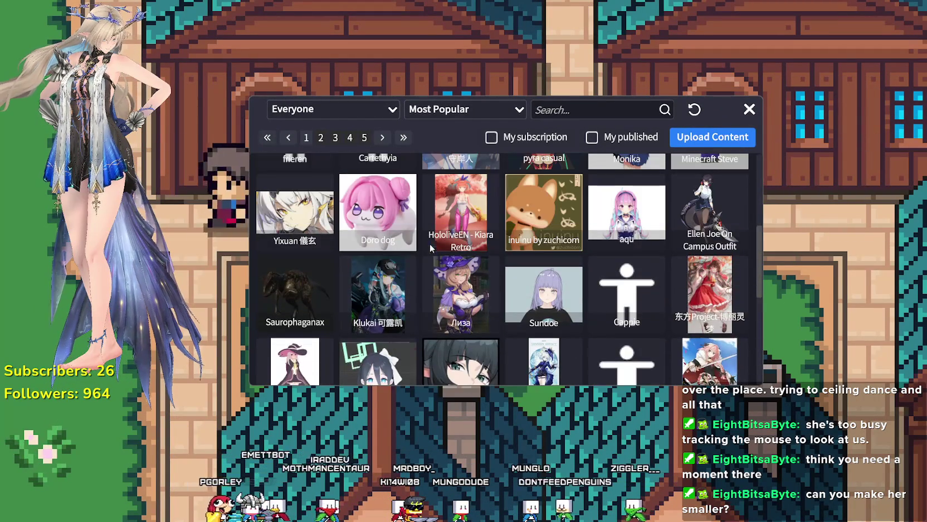
{"action": "left_click", "coordinate": [321, 140]}
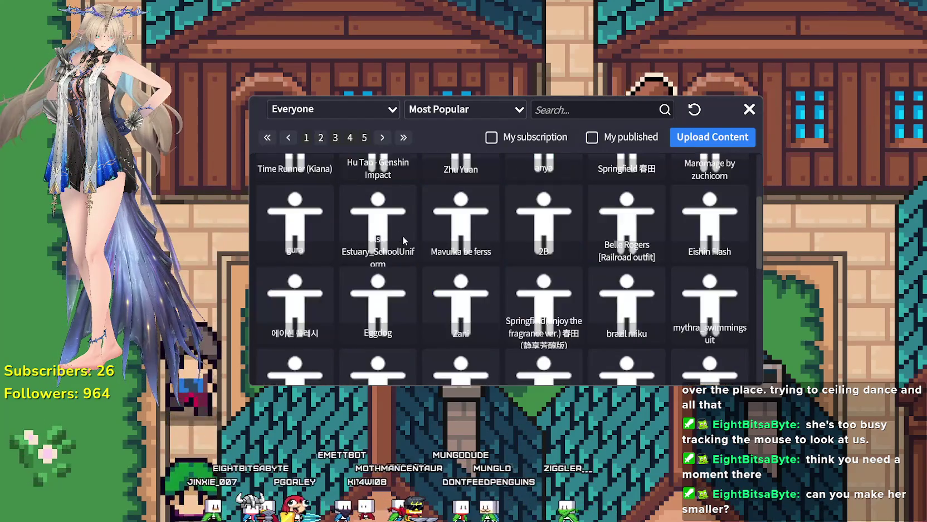
Sort the Workshop models by Most Subscribed
{"action": "scroll", "coordinate": [409, 231], "scroll_direction": "down", "scroll_amount": 5}
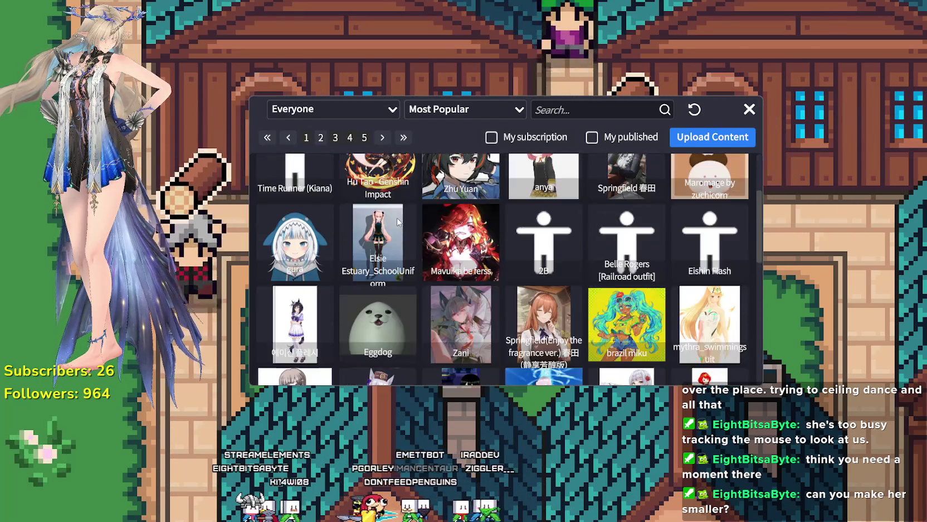
{"action": "scroll", "coordinate": [397, 217], "scroll_direction": "up", "scroll_amount": 2}
{"action": "scroll", "coordinate": [396, 218], "scroll_direction": "up", "scroll_amount": 2}
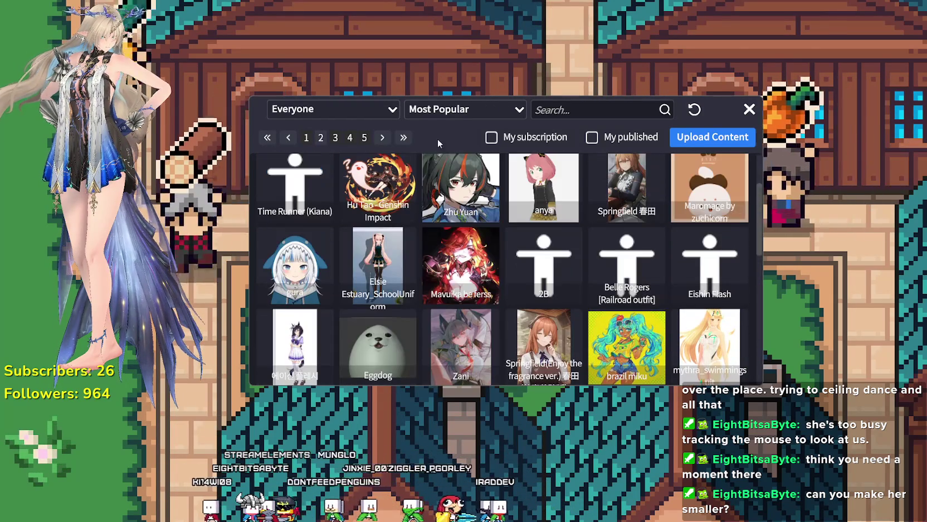
{"action": "left_click", "coordinate": [458, 110]}
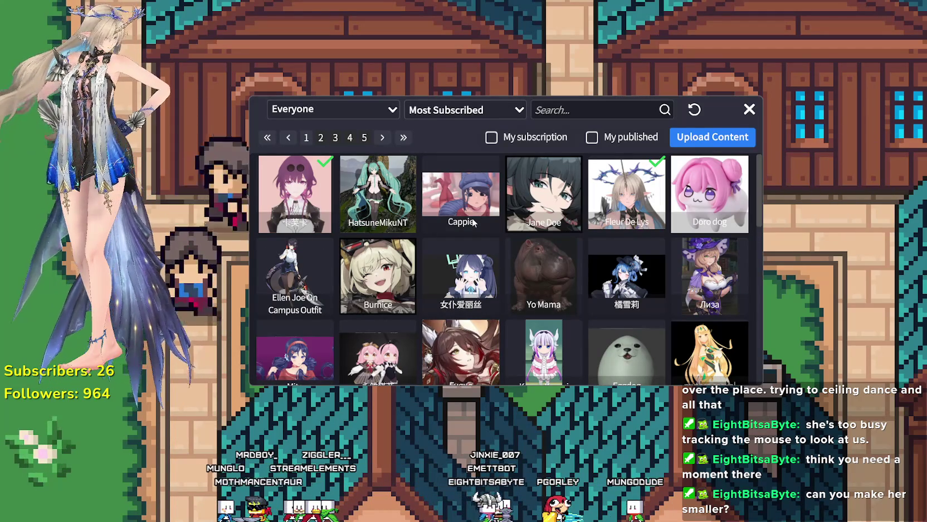
Open the Jane Doe model, subscribe to it, and return to the Workshop grid
{"action": "left_click", "coordinate": [553, 195]}
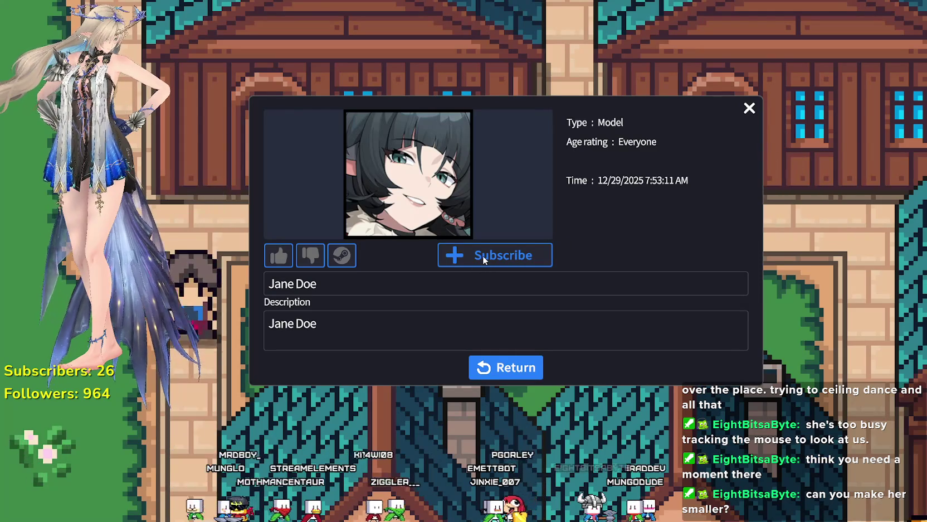
{"action": "left_click", "coordinate": [484, 255]}
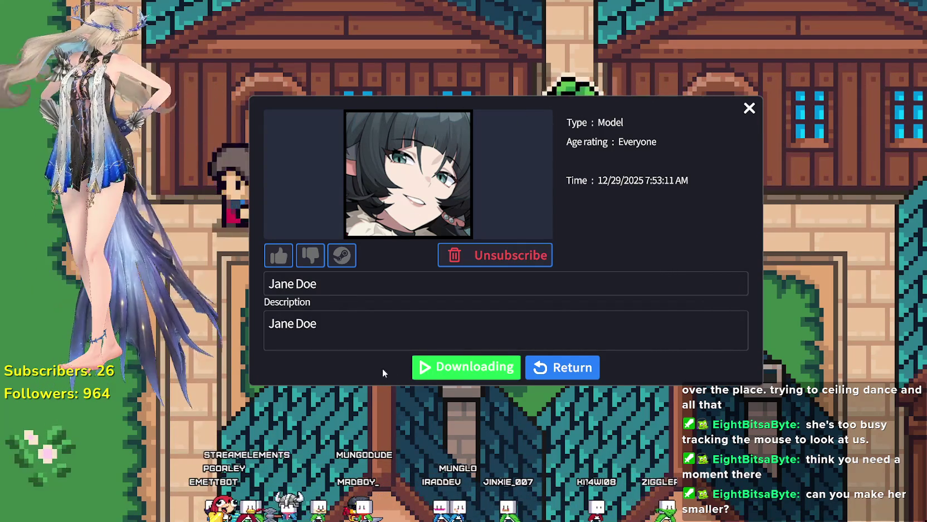
{"action": "left_click", "coordinate": [563, 374]}
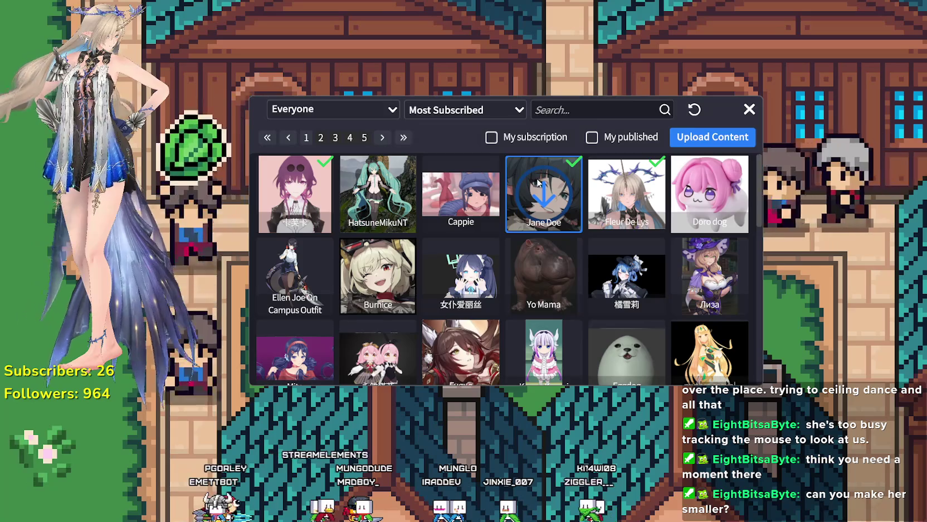
Load Jane Doe as the avatar, resize it by scrolling, and close its details over the game
{"action": "left_click", "coordinate": [536, 177]}
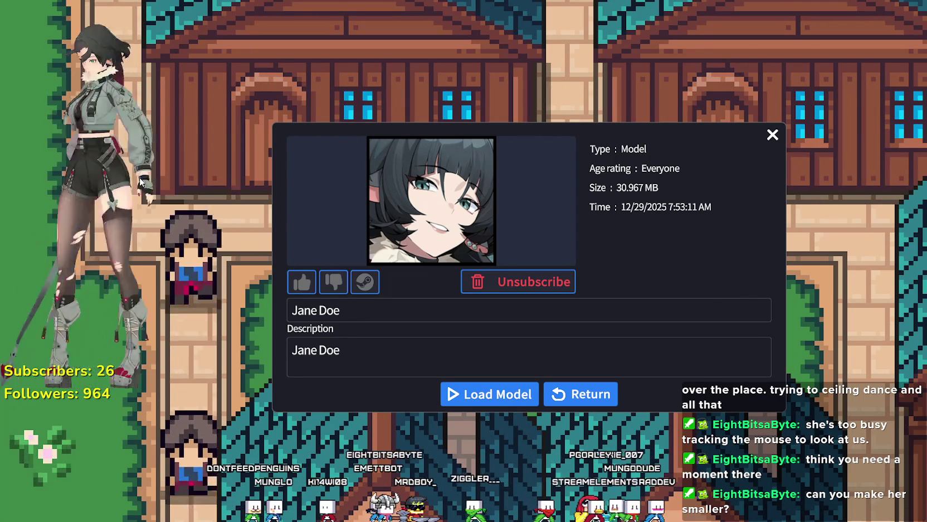
{"action": "scroll", "coordinate": [121, 170], "scroll_direction": "up", "scroll_amount": 3}
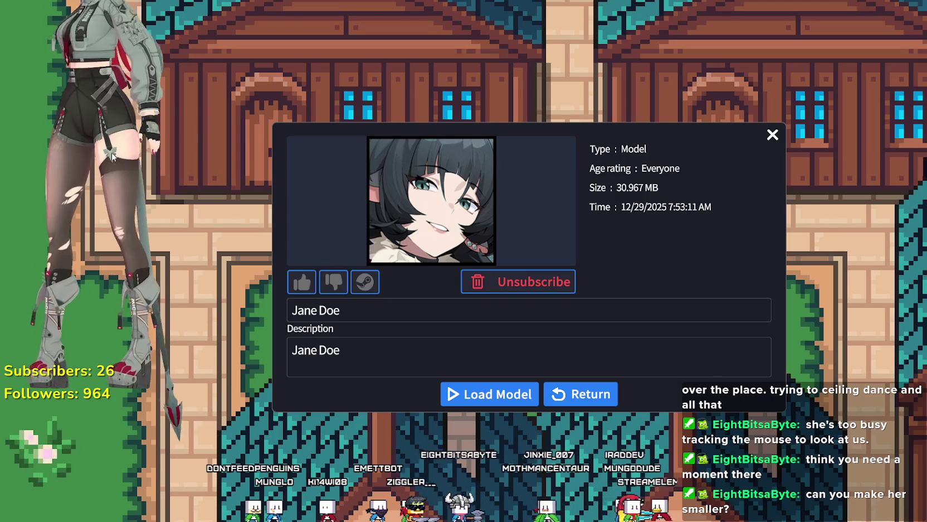
{"action": "scroll", "coordinate": [106, 89], "scroll_direction": "down", "scroll_amount": 3}
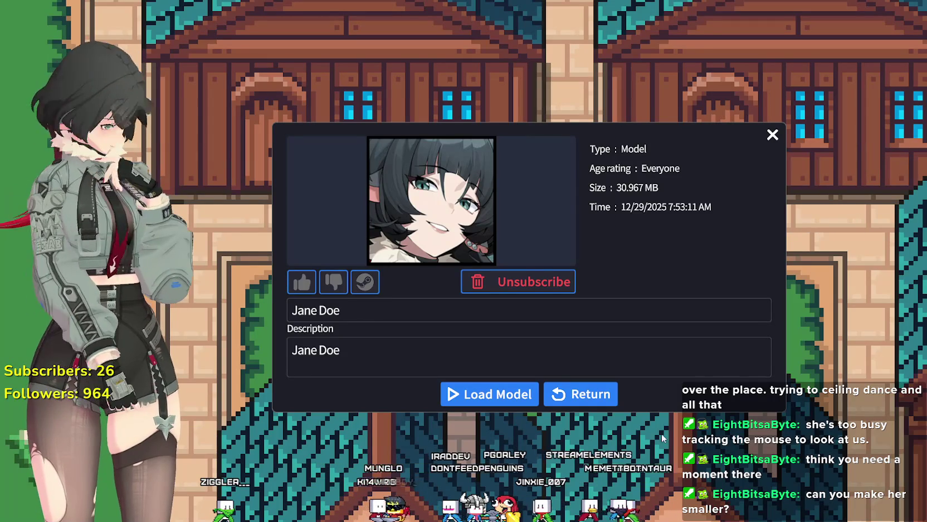
{"action": "left_click", "coordinate": [773, 135]}
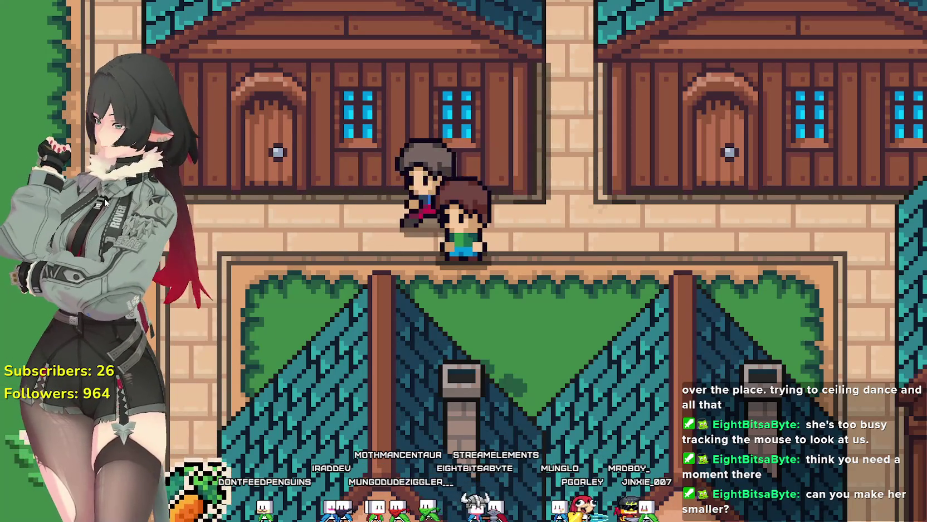
Revisit Jane Doe's details, then go back and scroll through the Most Subscribed grid
{"action": "left_click", "coordinate": [166, 268]}
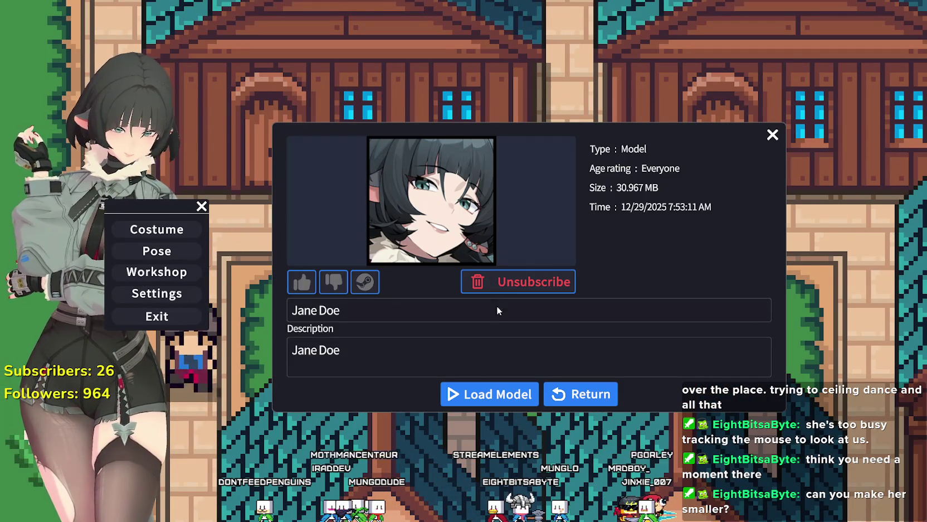
{"action": "left_click", "coordinate": [489, 394]}
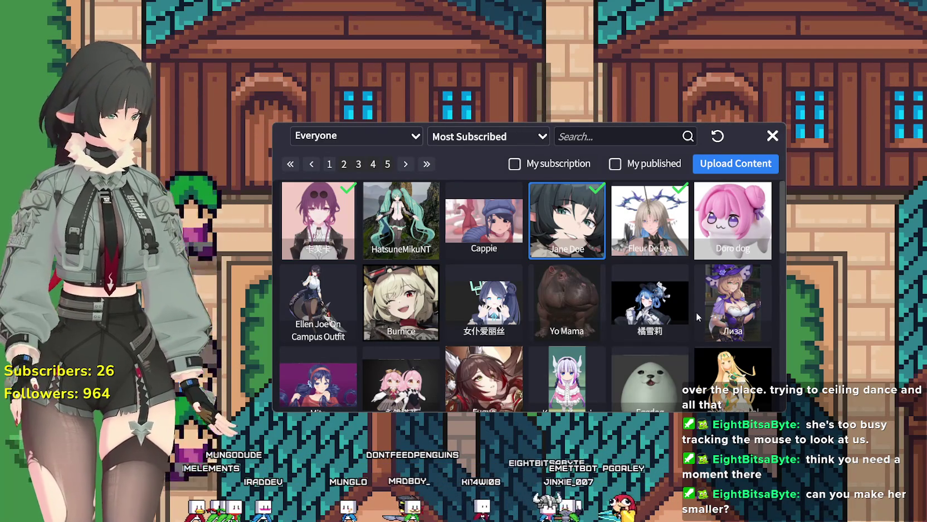
{"action": "scroll", "coordinate": [697, 317], "scroll_direction": "down", "scroll_amount": 1}
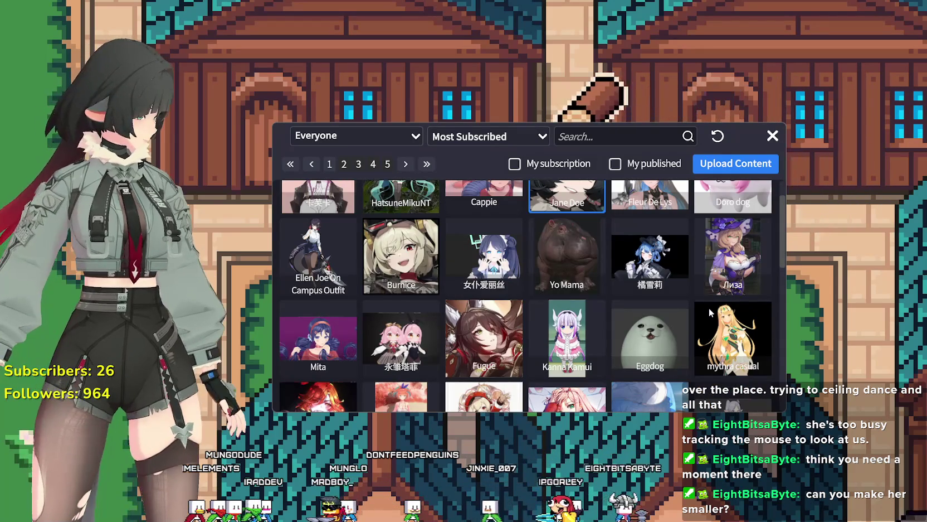
{"action": "scroll", "coordinate": [710, 313], "scroll_direction": "down", "scroll_amount": 2}
{"action": "scroll", "coordinate": [696, 303], "scroll_direction": "down", "scroll_amount": 1}
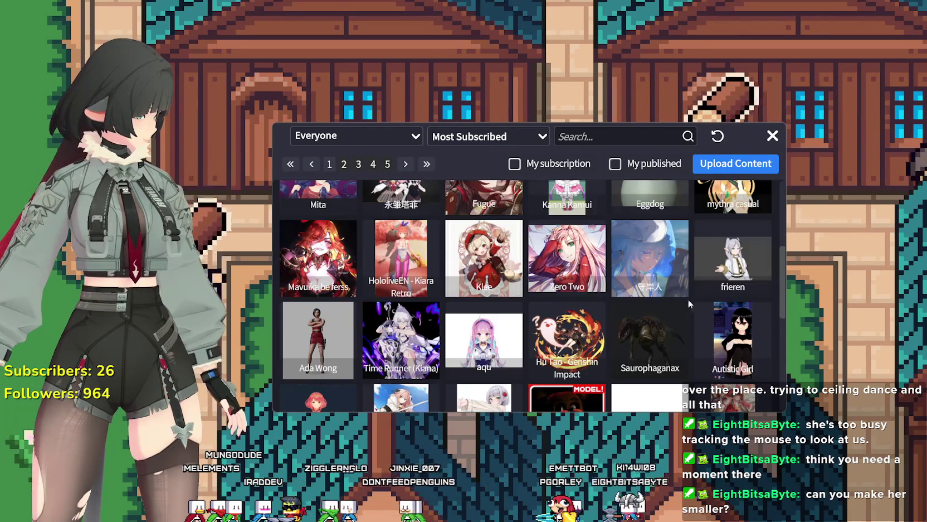
{"action": "scroll", "coordinate": [693, 298], "scroll_direction": "down", "scroll_amount": 7}
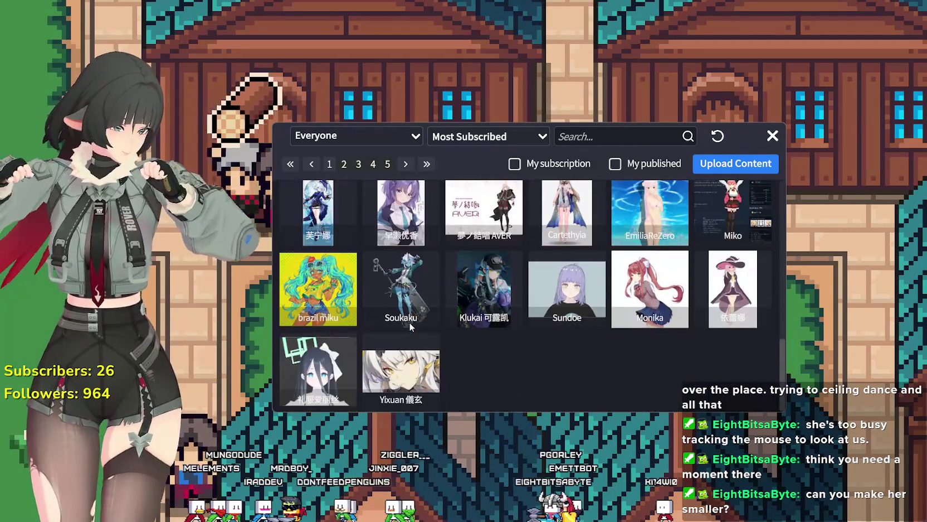
{"action": "scroll", "coordinate": [567, 350], "scroll_direction": "up", "scroll_amount": 10}
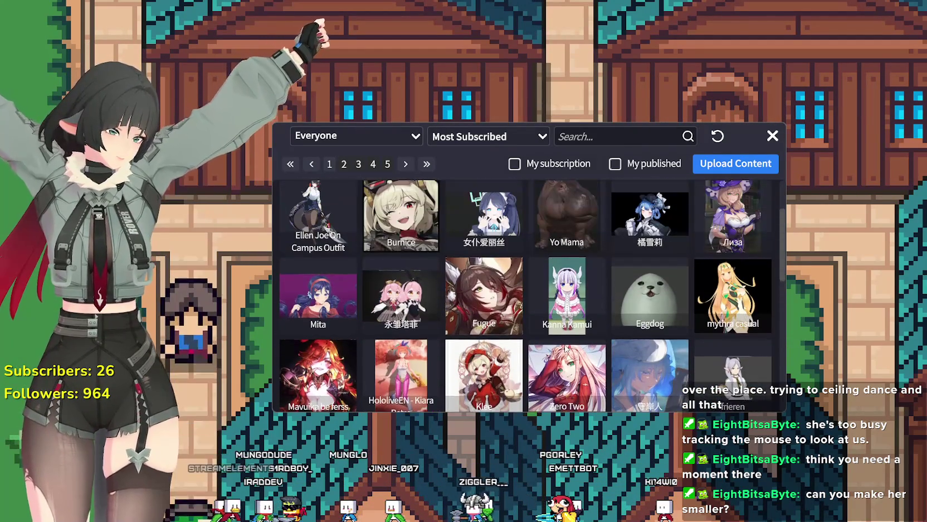
{"action": "scroll", "coordinate": [558, 339], "scroll_direction": "down", "scroll_amount": 2}
{"action": "scroll", "coordinate": [552, 337], "scroll_direction": "up", "scroll_amount": 2}
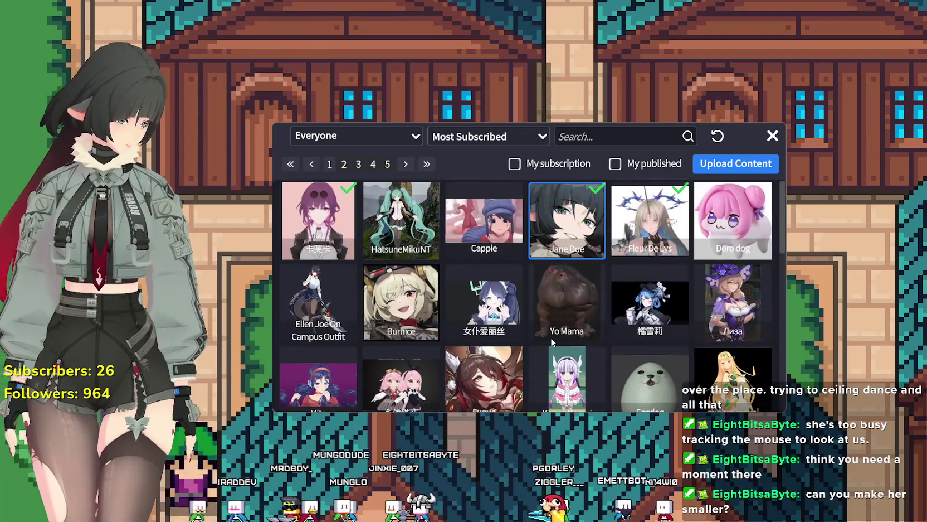
{"action": "scroll", "coordinate": [551, 337], "scroll_direction": "down", "scroll_amount": 5}
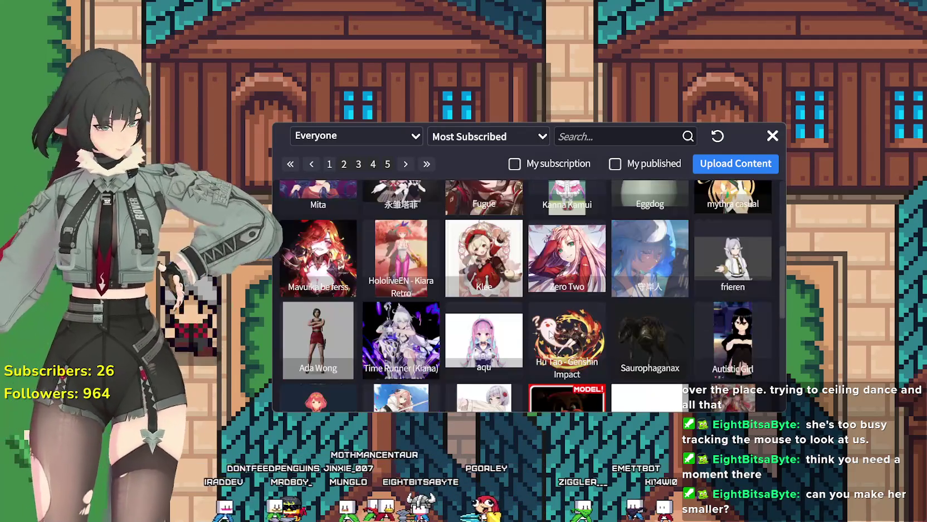
{"action": "scroll", "coordinate": [549, 333], "scroll_direction": "down", "scroll_amount": 3}
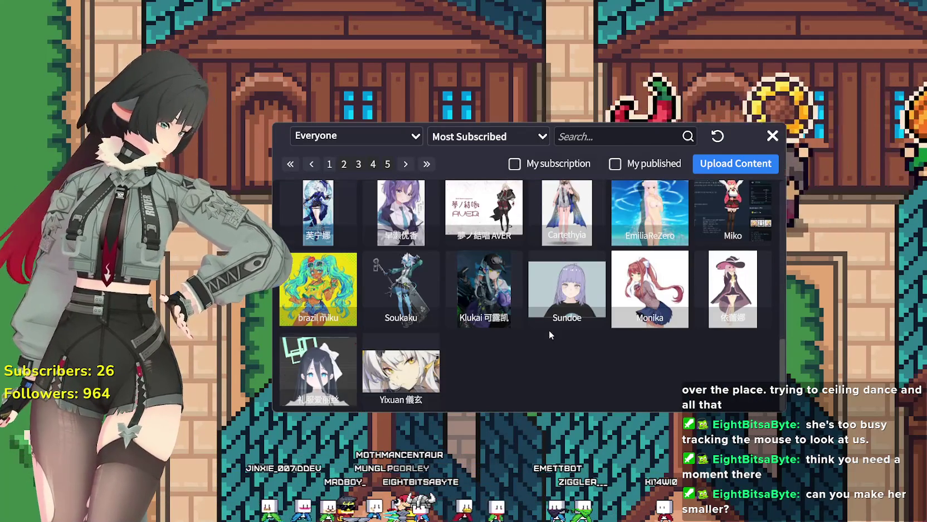
{"action": "scroll", "coordinate": [390, 250], "scroll_direction": "up", "scroll_amount": 2}
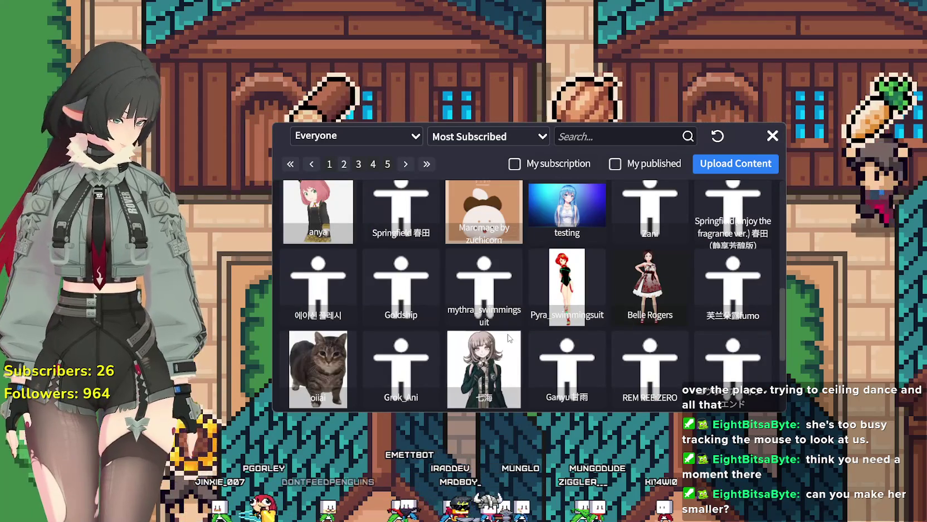
{"action": "scroll", "coordinate": [410, 266], "scroll_direction": "up", "scroll_amount": 10}
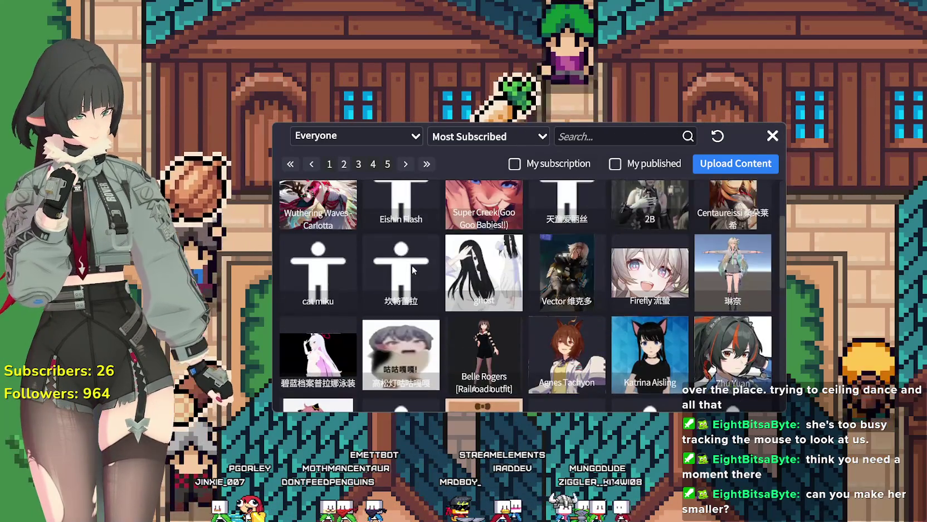
{"action": "scroll", "coordinate": [410, 266], "scroll_direction": "up", "scroll_amount": 3}
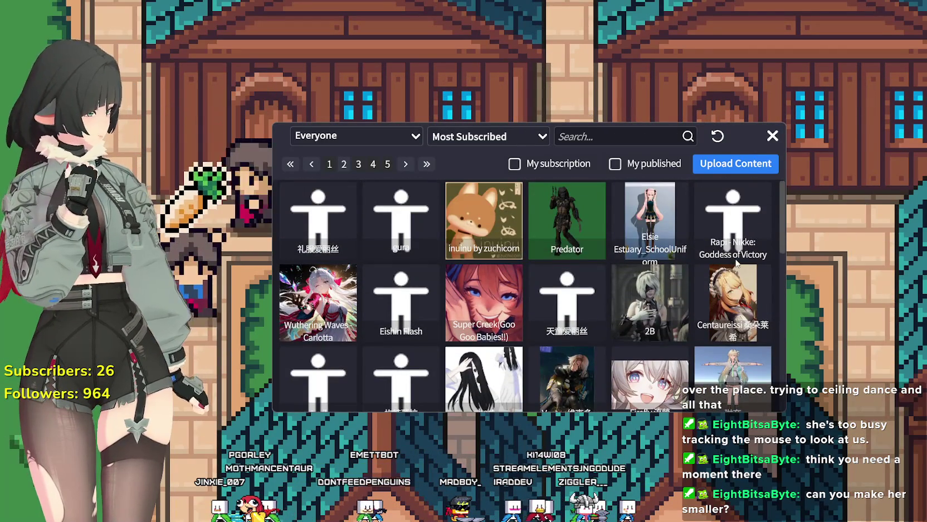
{"action": "scroll", "coordinate": [703, 270], "scroll_direction": "down", "scroll_amount": 15}
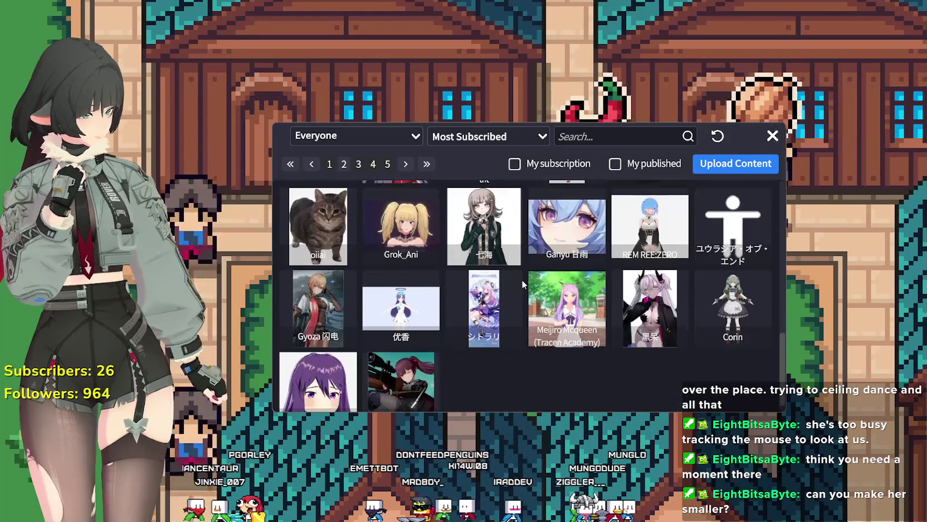
{"action": "scroll", "coordinate": [515, 274], "scroll_direction": "down", "scroll_amount": 1}
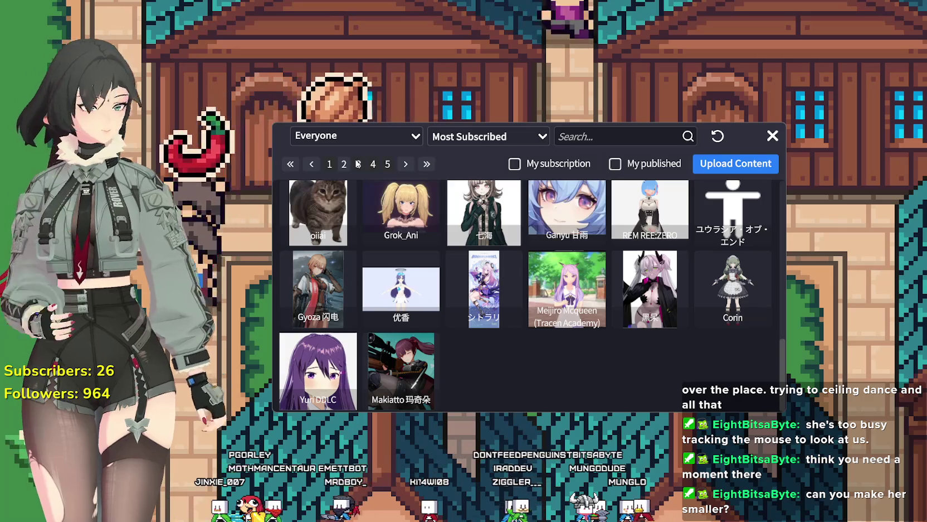
{"action": "scroll", "coordinate": [523, 297], "scroll_direction": "up", "scroll_amount": 5}
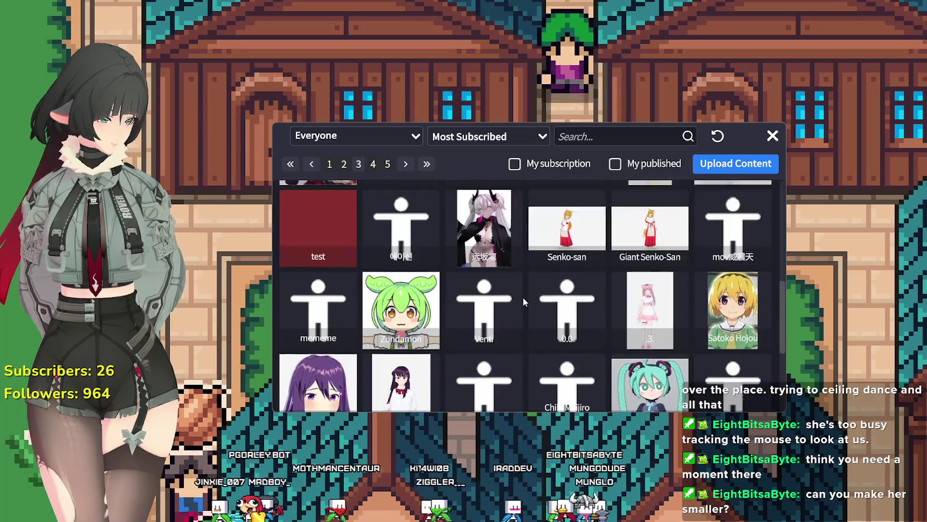
{"action": "scroll", "coordinate": [518, 298], "scroll_direction": "up", "scroll_amount": 4}
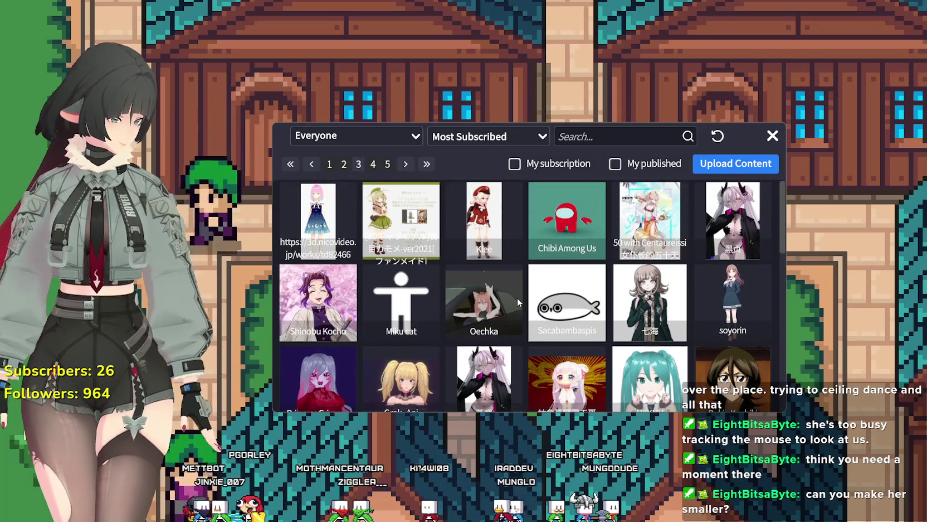
{"action": "scroll", "coordinate": [517, 298], "scroll_direction": "down", "scroll_amount": 2}
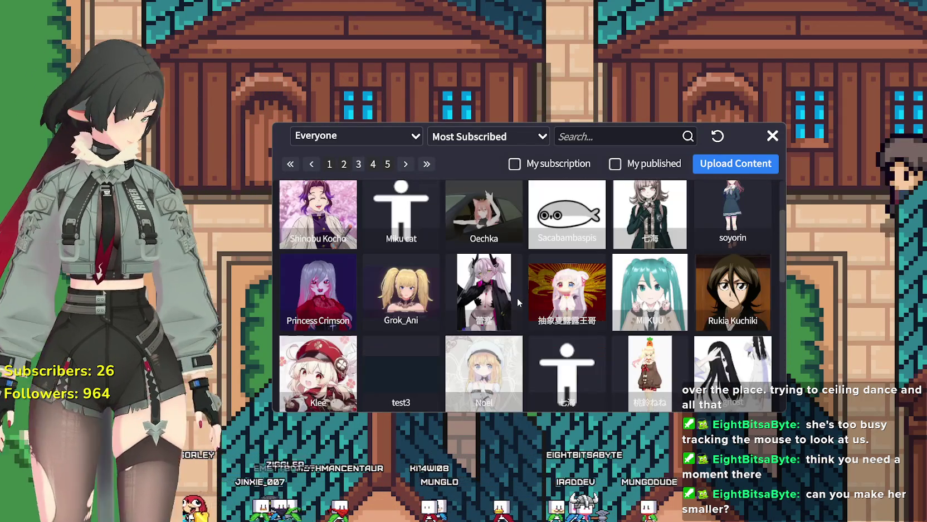
{"action": "scroll", "coordinate": [517, 297], "scroll_direction": "up", "scroll_amount": 2}
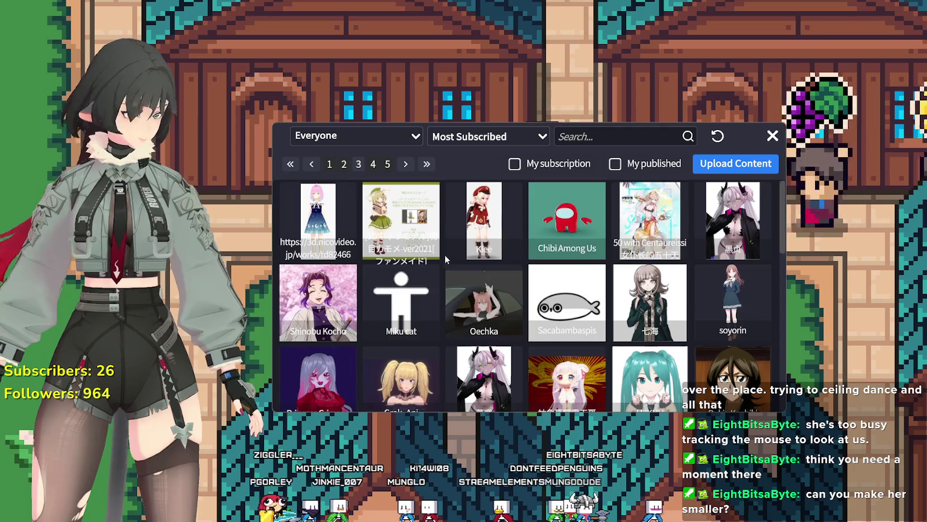
{"action": "scroll", "coordinate": [446, 262], "scroll_direction": "down", "scroll_amount": 5}
{"action": "scroll", "coordinate": [445, 258], "scroll_direction": "down", "scroll_amount": 5}
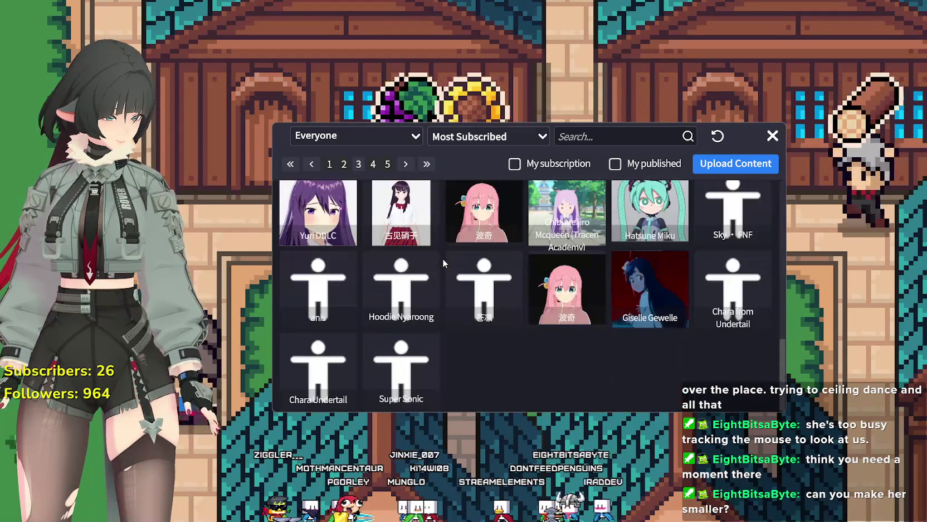
Page through later Workshop results, ending on page 5 with models like Lum and Klee
{"action": "left_click", "coordinate": [373, 166]}
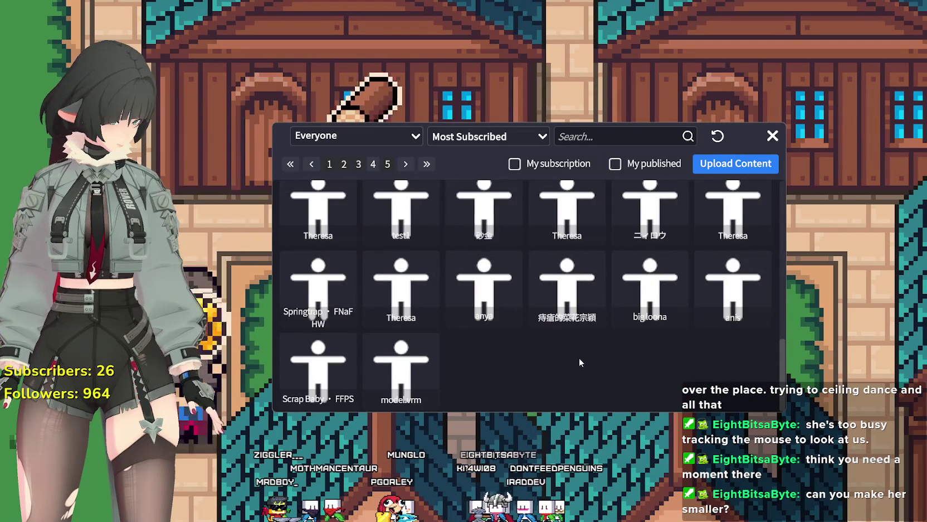
{"action": "scroll", "coordinate": [569, 350], "scroll_direction": "down", "scroll_amount": 2}
{"action": "scroll", "coordinate": [570, 350], "scroll_direction": "up", "scroll_amount": 5}
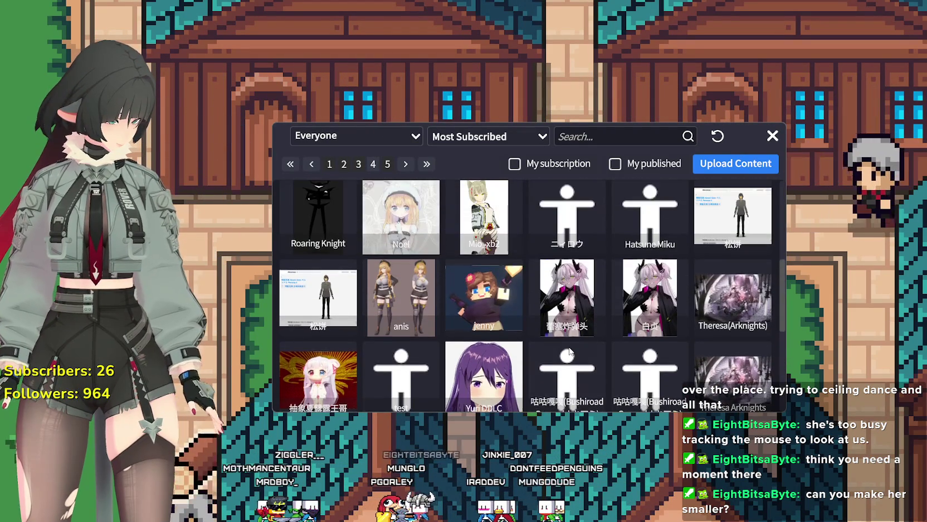
{"action": "scroll", "coordinate": [570, 350], "scroll_direction": "up", "scroll_amount": 2}
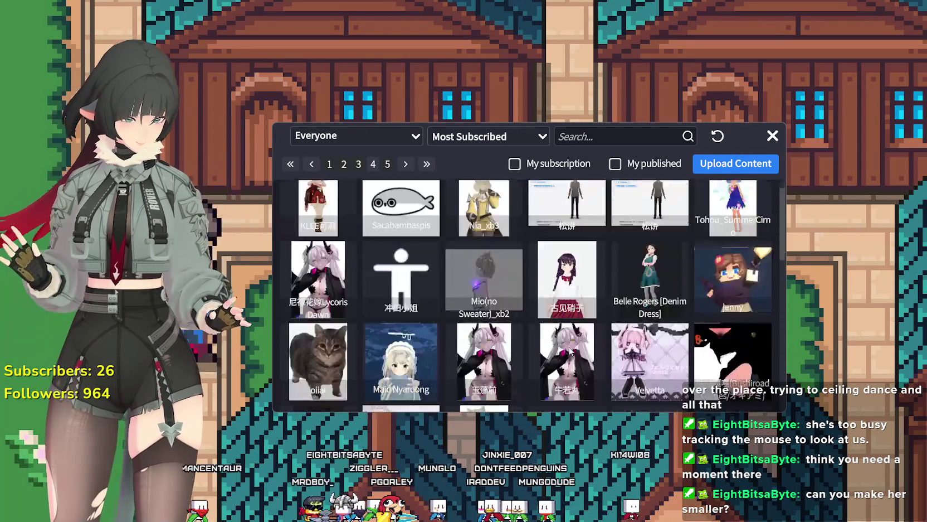
{"action": "scroll", "coordinate": [562, 341], "scroll_direction": "down", "scroll_amount": 10}
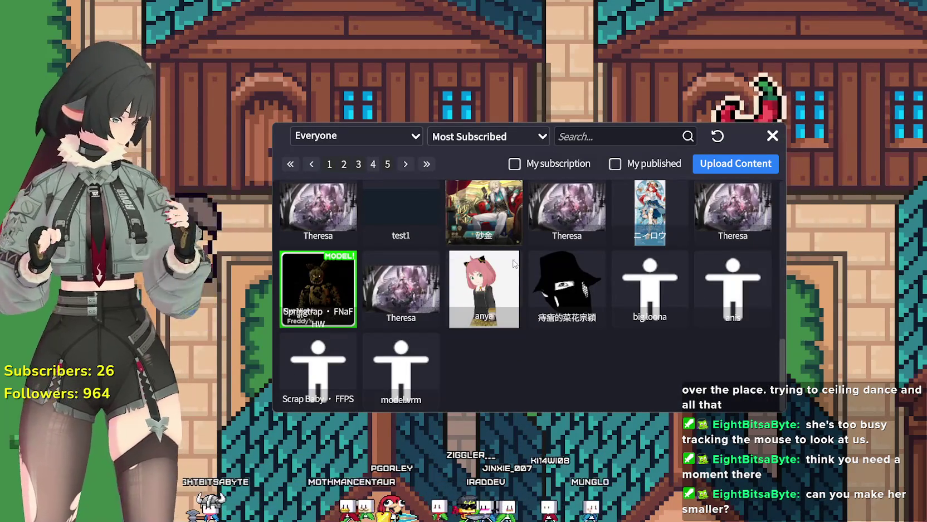
{"action": "left_click", "coordinate": [390, 165]}
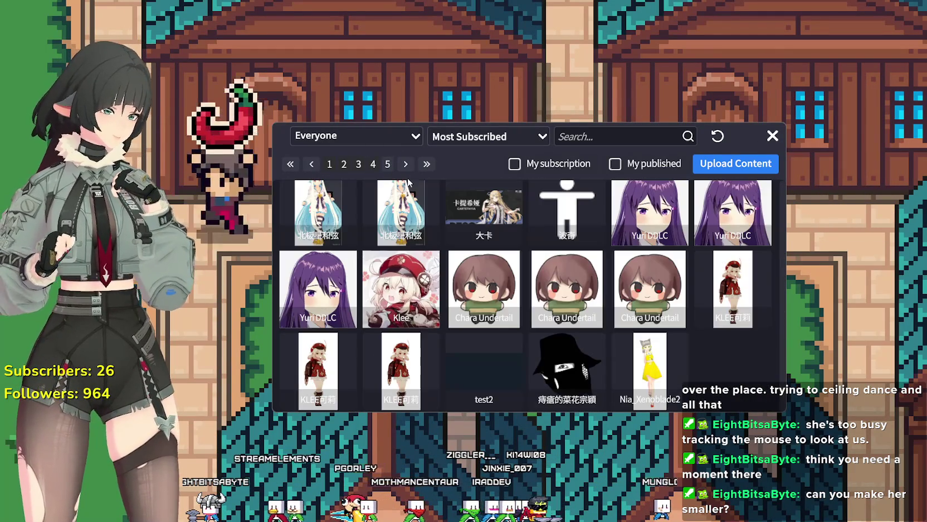
{"action": "scroll", "coordinate": [580, 340], "scroll_direction": "up", "scroll_amount": 2}
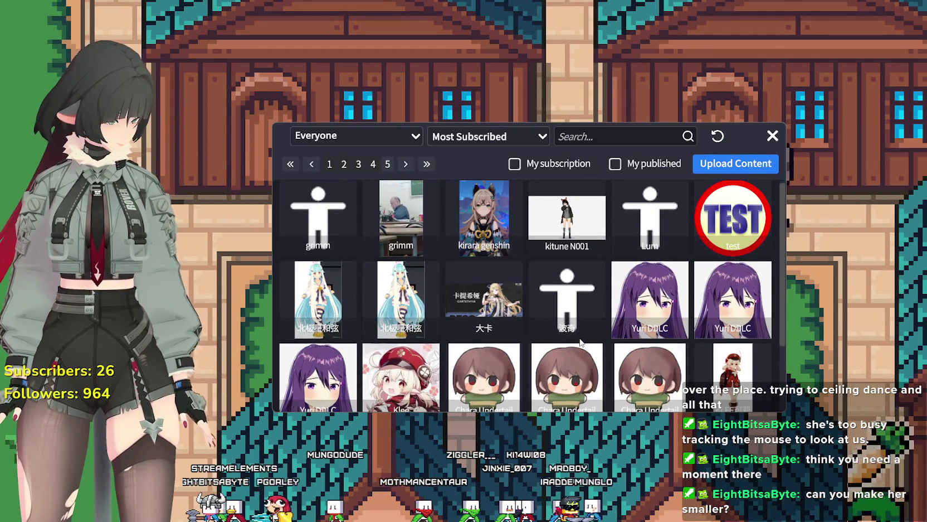
{"action": "scroll", "coordinate": [575, 329], "scroll_direction": "down", "scroll_amount": 2}
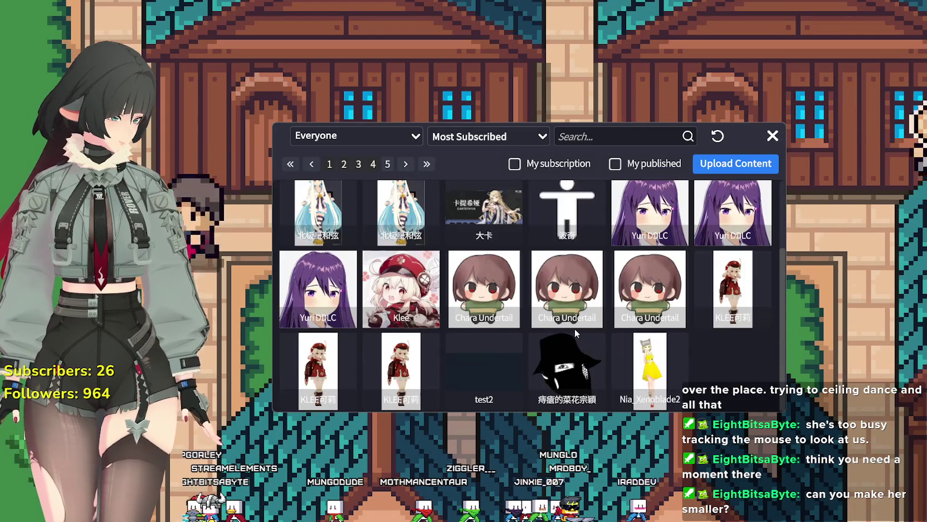
{"action": "scroll", "coordinate": [574, 328], "scroll_direction": "up", "scroll_amount": 1}
{"action": "scroll", "coordinate": [571, 328], "scroll_direction": "up", "scroll_amount": 1}
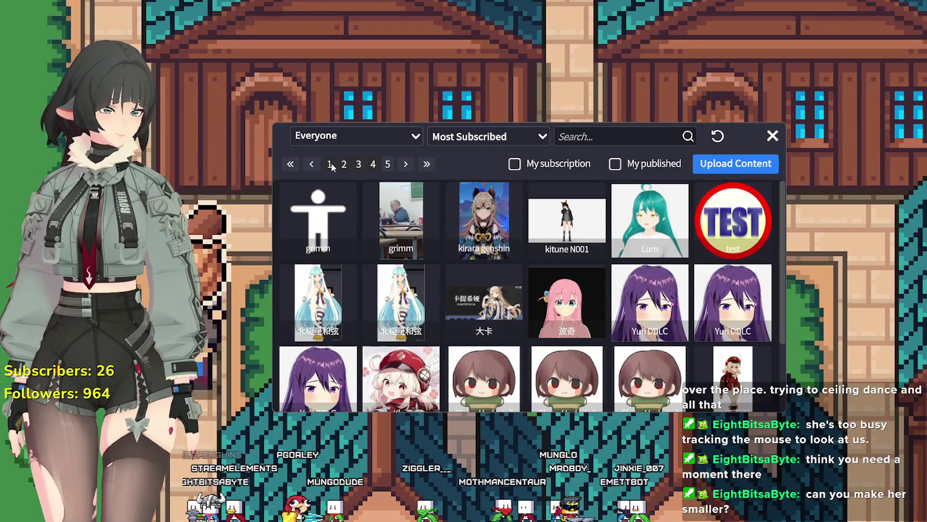
Go to page 1, sort by Most Popular, load the Fugue model, and return to the grid
{"action": "left_click", "coordinate": [344, 165]}
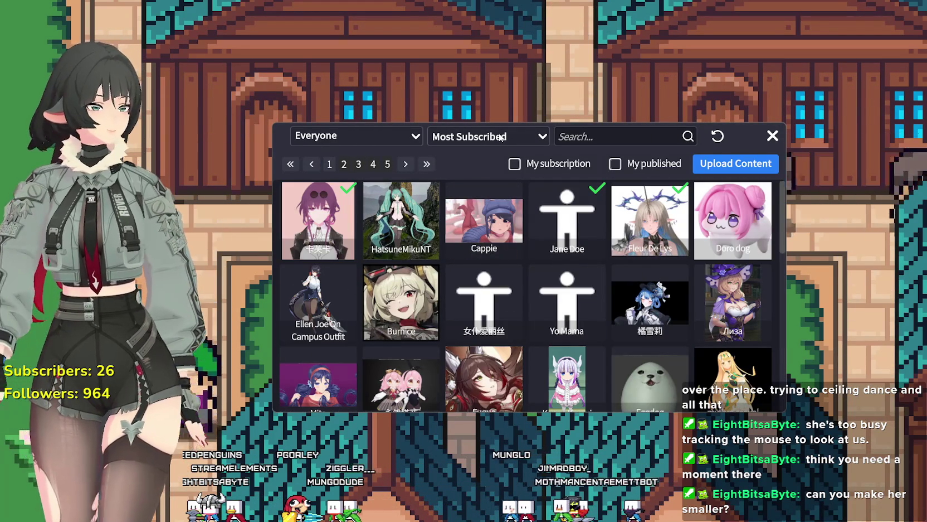
{"action": "left_click", "coordinate": [468, 152]}
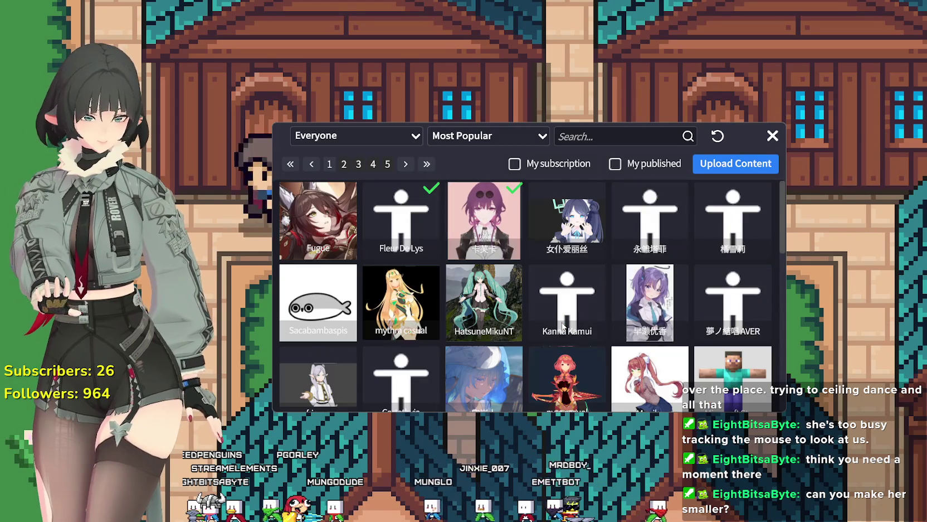
{"action": "left_click", "coordinate": [297, 221]}
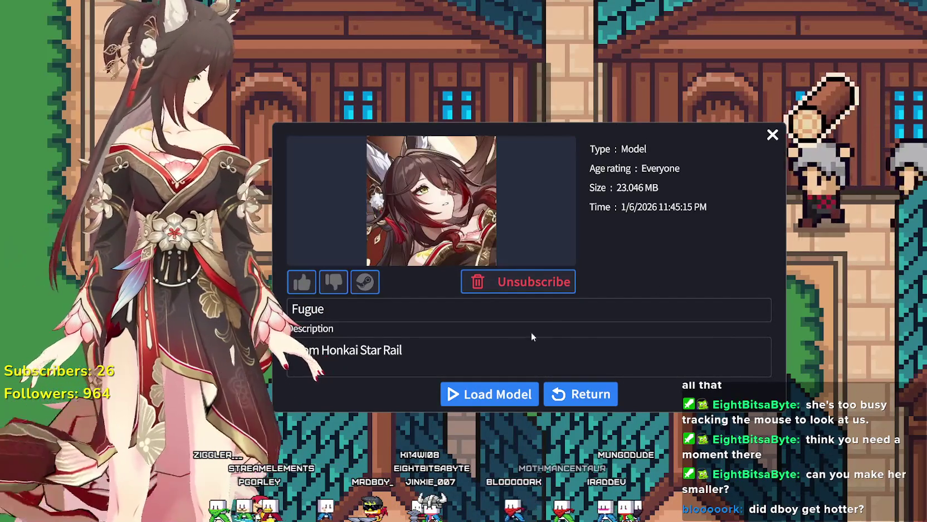
{"action": "left_click", "coordinate": [569, 389]}
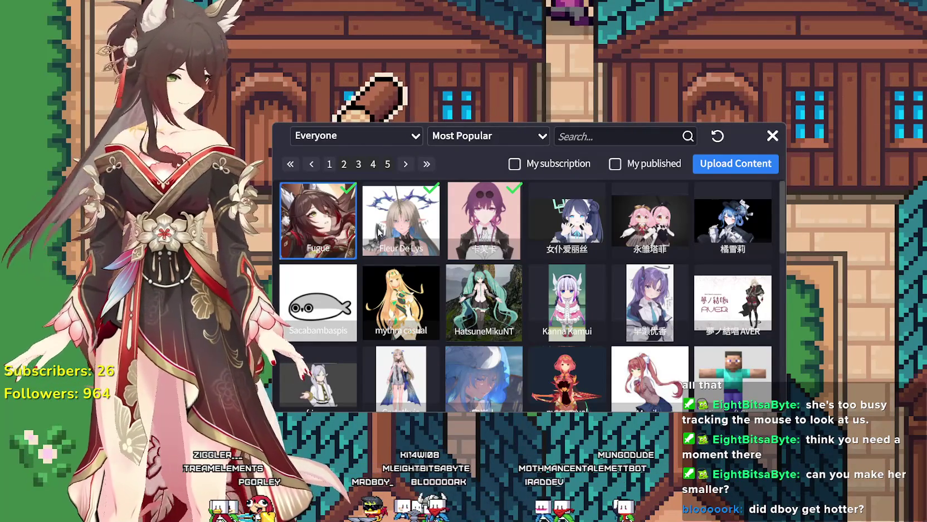
Open the Fleur De Lys model's details and close the Workshop window over the game
{"action": "left_click", "coordinate": [379, 232]}
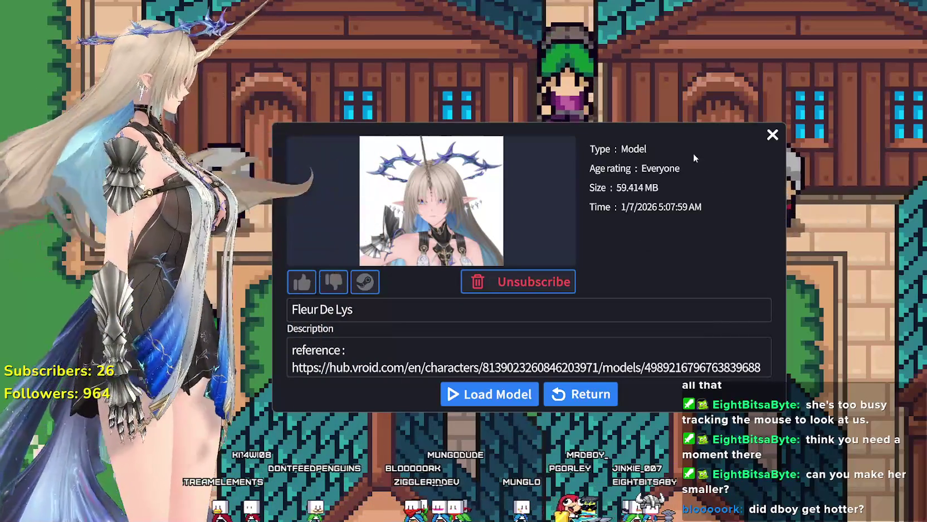
{"action": "left_click", "coordinate": [771, 135]}
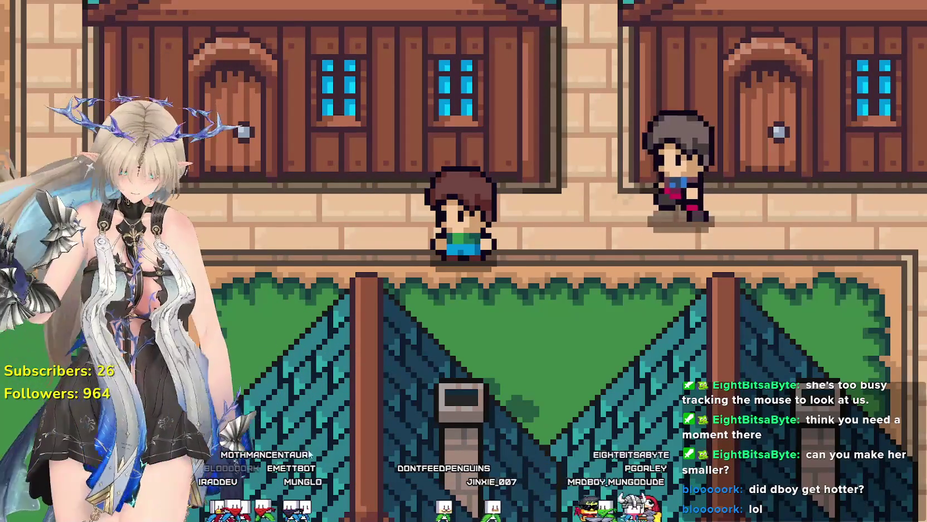
Try numbered poses (Pose24, Pose23, Pose22) on the avatar, then close the avatar menu
{"action": "right_click", "coordinate": [128, 326]}
{"action": "left_click", "coordinate": [198, 377]}
{"action": "left_click", "coordinate": [179, 426]}
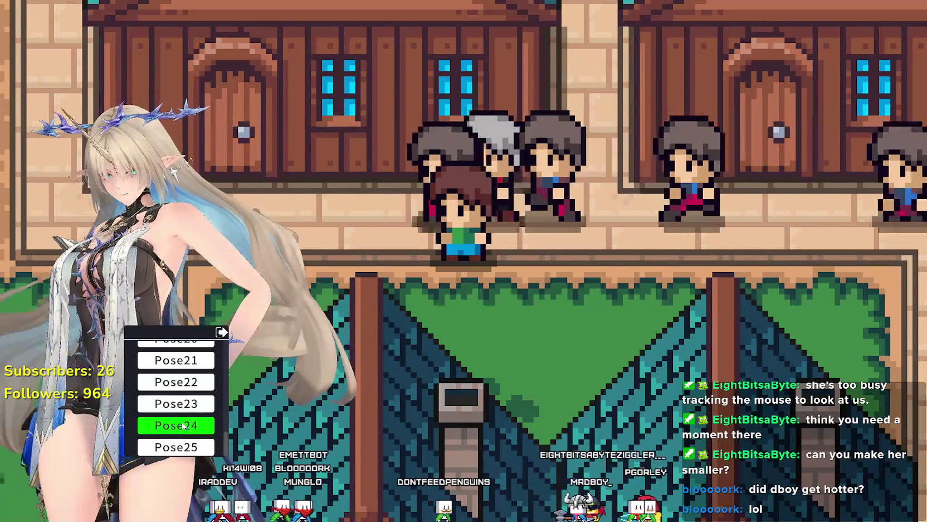
{"action": "left_click", "coordinate": [181, 404]}
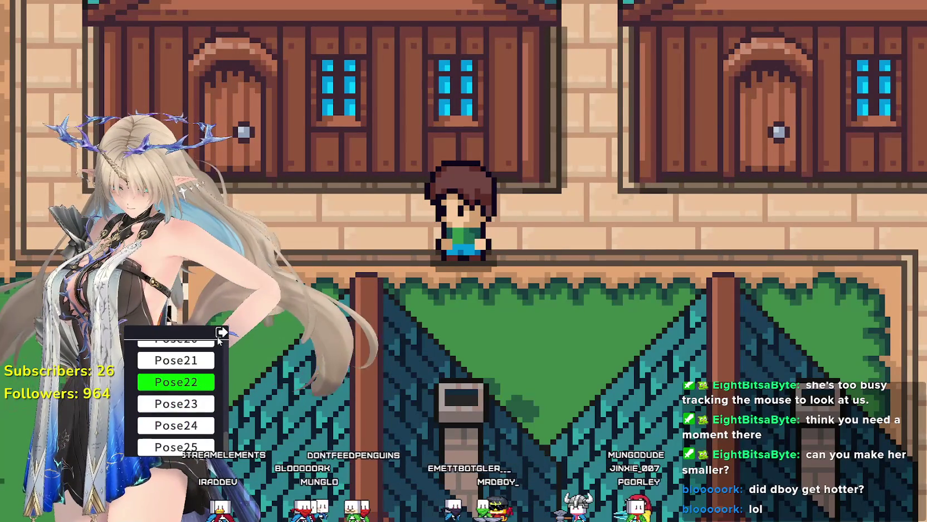
{"action": "left_click", "coordinate": [221, 333]}
{"action": "left_click", "coordinate": [222, 333]}
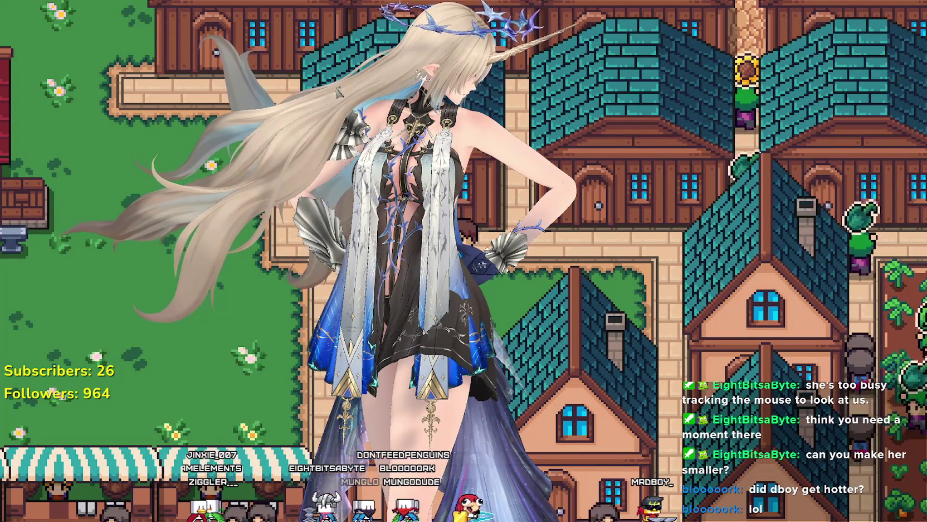
Set the avatar's Switch Monitor setting to Monitor2
{"action": "right_click", "coordinate": [443, 329]}
{"action": "left_click", "coordinate": [491, 417]}
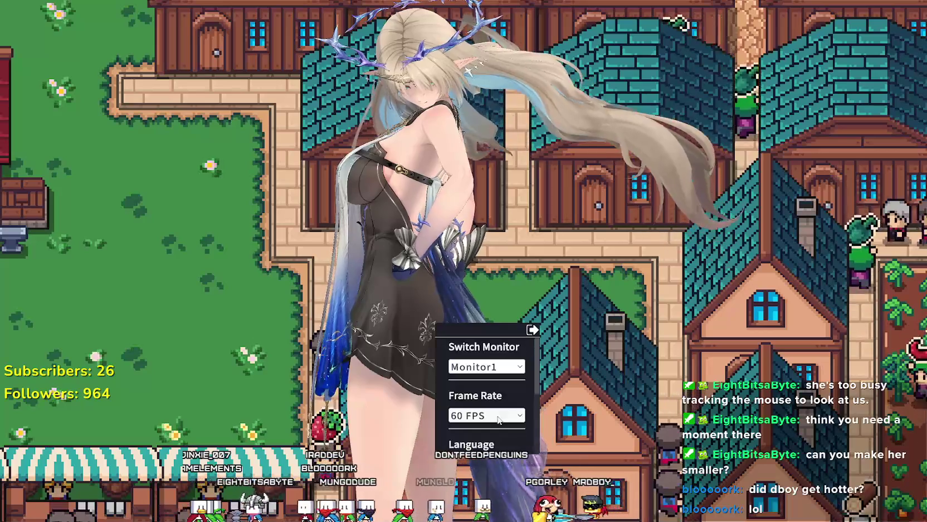
{"action": "left_click", "coordinate": [490, 366]}
{"action": "left_click", "coordinate": [480, 389]}
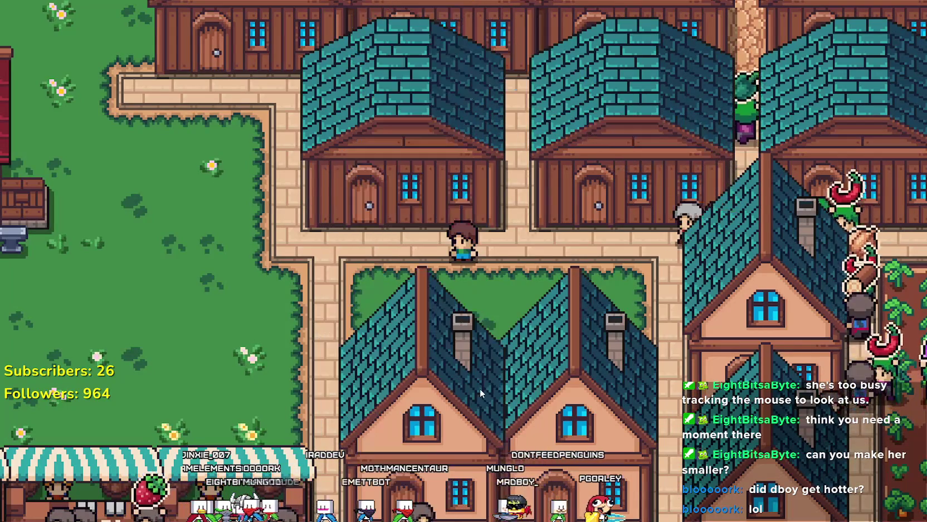
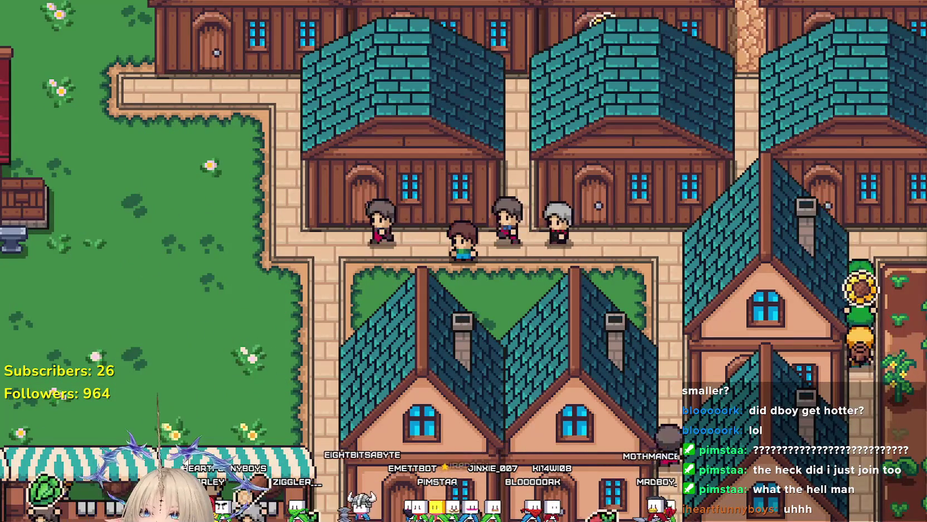
Change the avatar's pose, then switch to the Steam 'Your Mom' store page
{"action": "left_click", "coordinate": [102, 442]}
{"action": "left_click", "coordinate": [102, 447]}
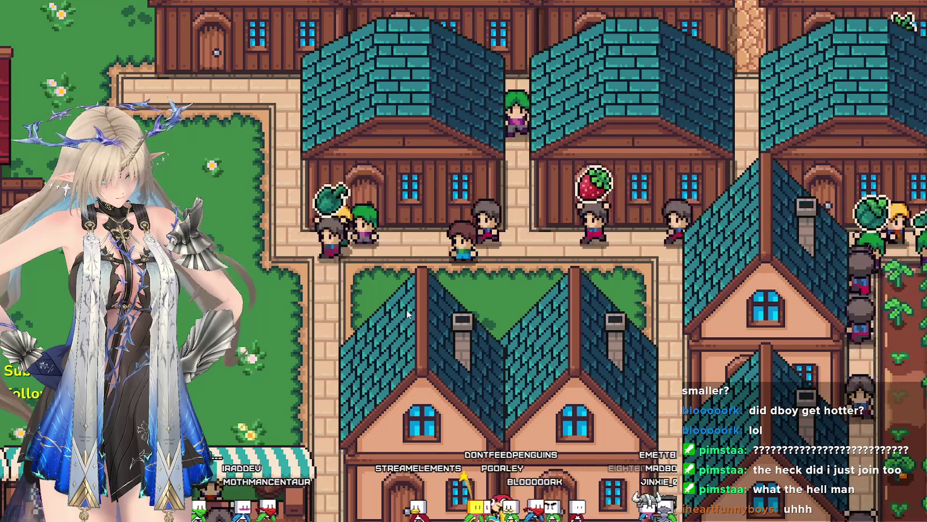
{"action": "scroll", "coordinate": [531, 281], "scroll_direction": "up", "scroll_amount": 3}
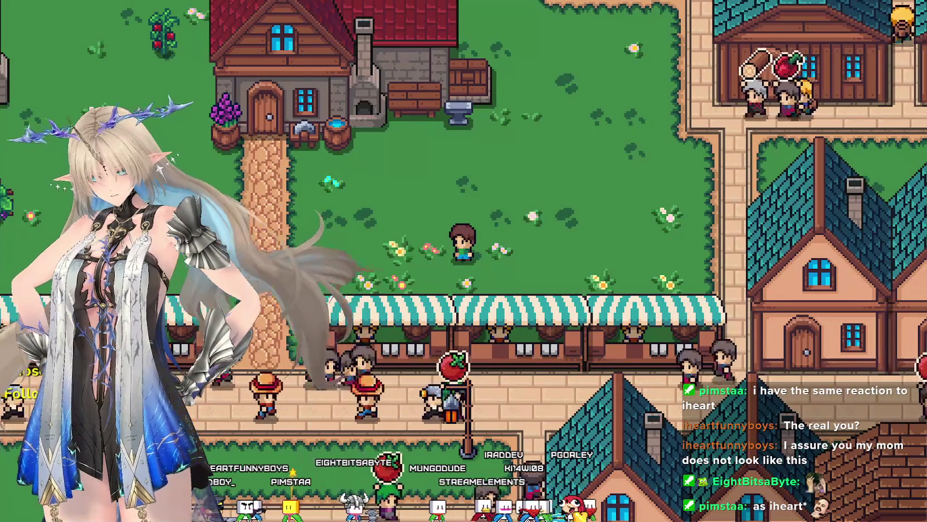
{"action": "key", "text": "alt+Tab"}
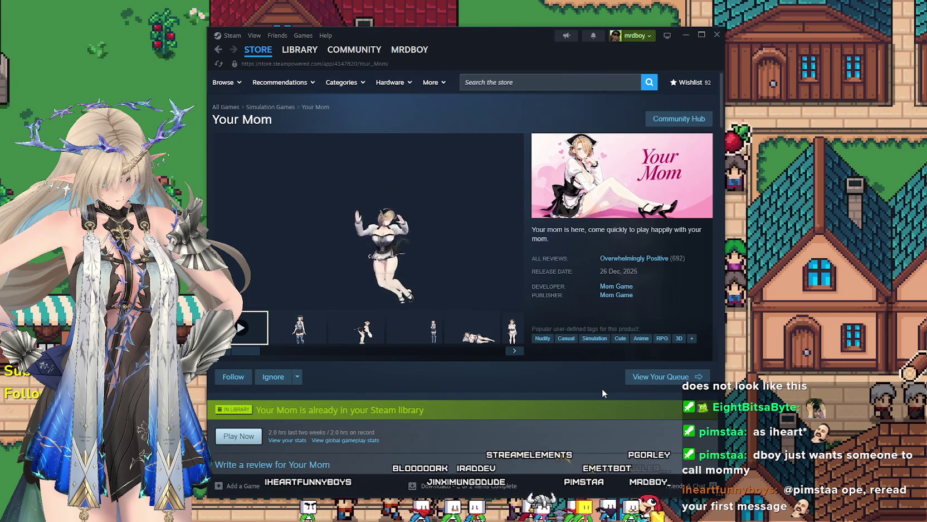
Browse the 'Your Mom' store page and its Community Hub, then return to the store page
{"action": "scroll", "coordinate": [569, 394], "scroll_direction": "down", "scroll_amount": 6}
{"action": "scroll", "coordinate": [518, 376], "scroll_direction": "down", "scroll_amount": 2}
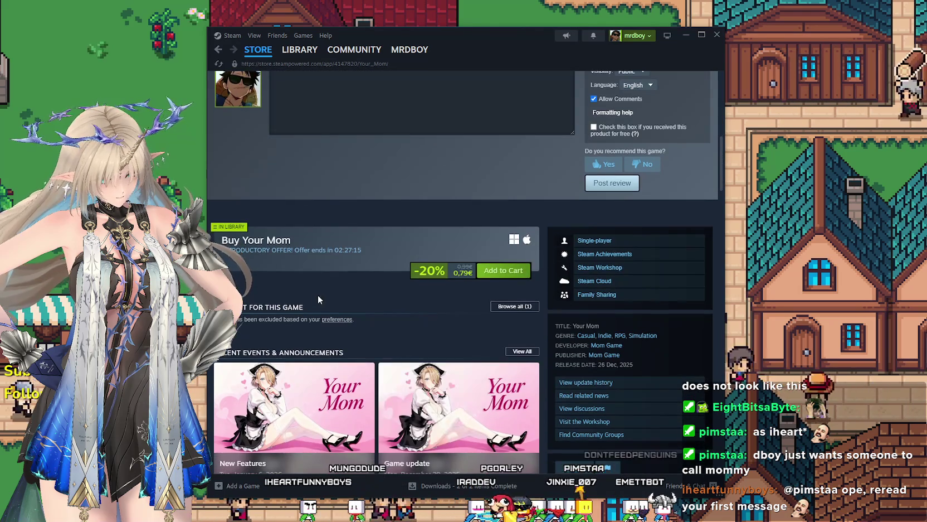
{"action": "scroll", "coordinate": [452, 301], "scroll_direction": "down", "scroll_amount": 1}
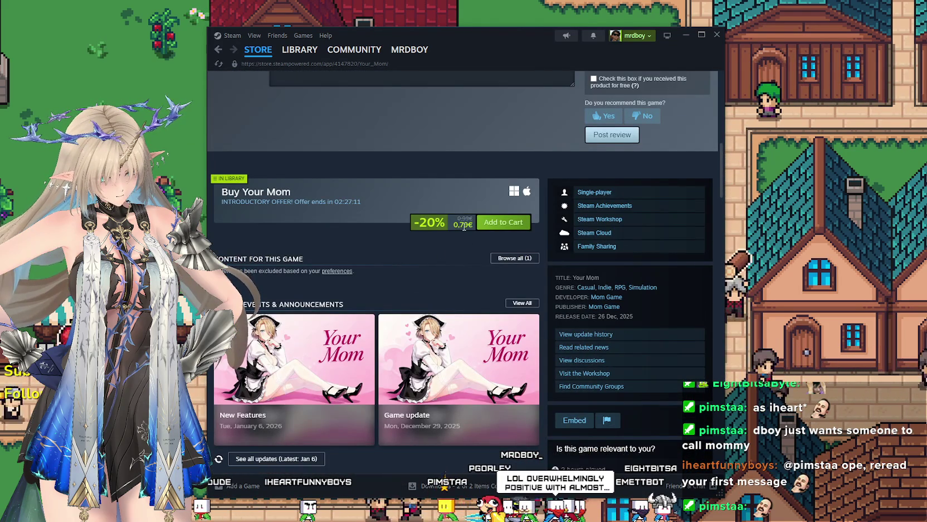
{"action": "scroll", "coordinate": [420, 275], "scroll_direction": "up", "scroll_amount": 5}
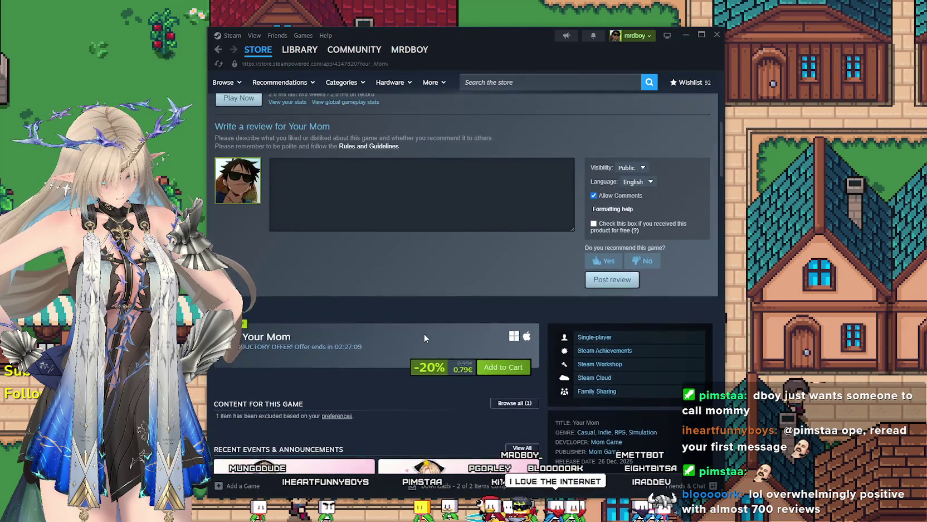
{"action": "scroll", "coordinate": [424, 338], "scroll_direction": "up", "scroll_amount": 5}
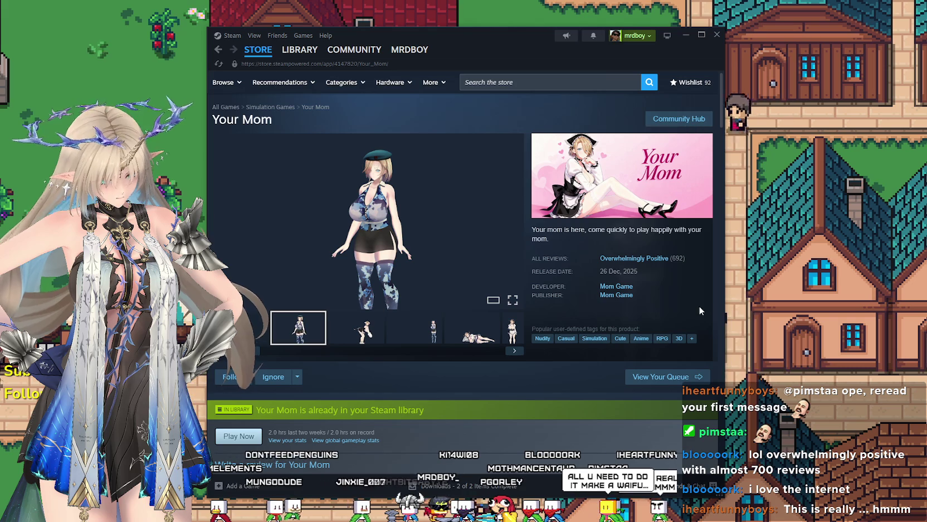
{"action": "left_click", "coordinate": [679, 119]}
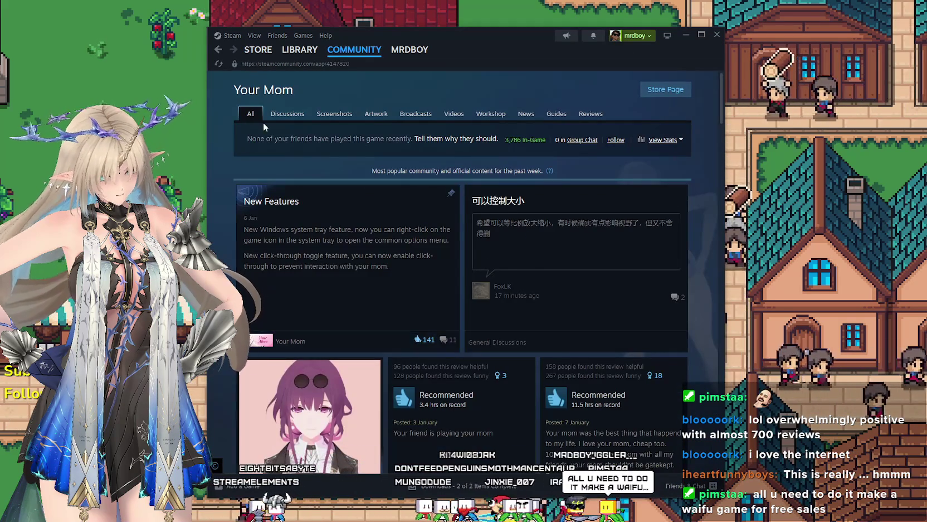
{"action": "left_click", "coordinate": [218, 52]}
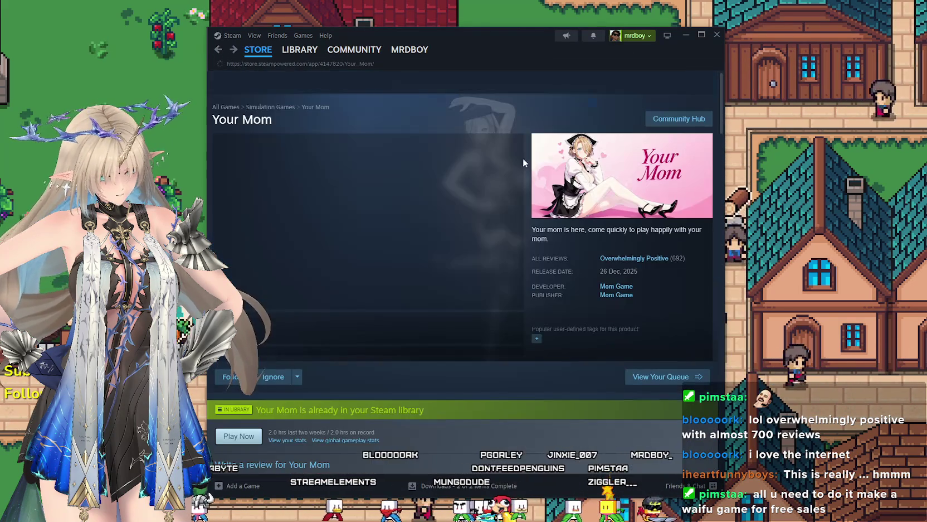
View the second screenshot, go to the Steam store front, and minimize Steam
{"action": "left_click", "coordinate": [332, 329]}
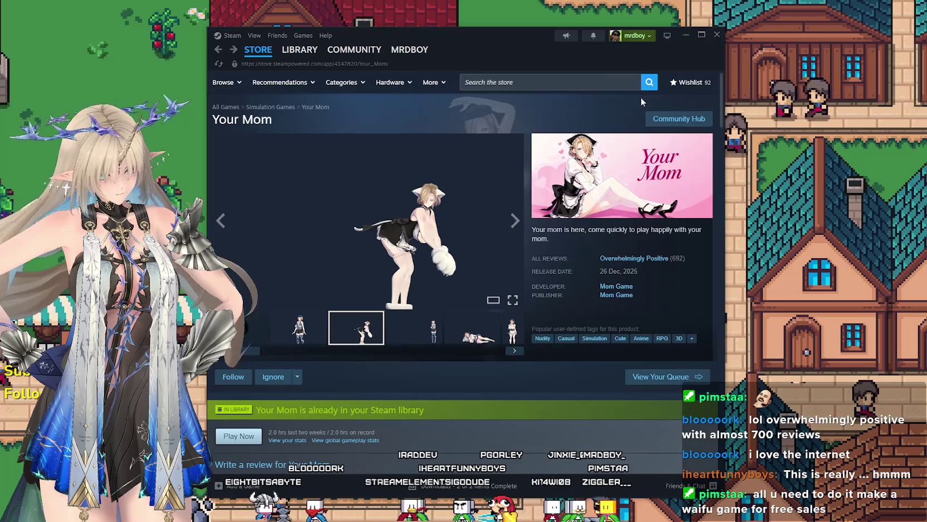
{"action": "left_click", "coordinate": [263, 53]}
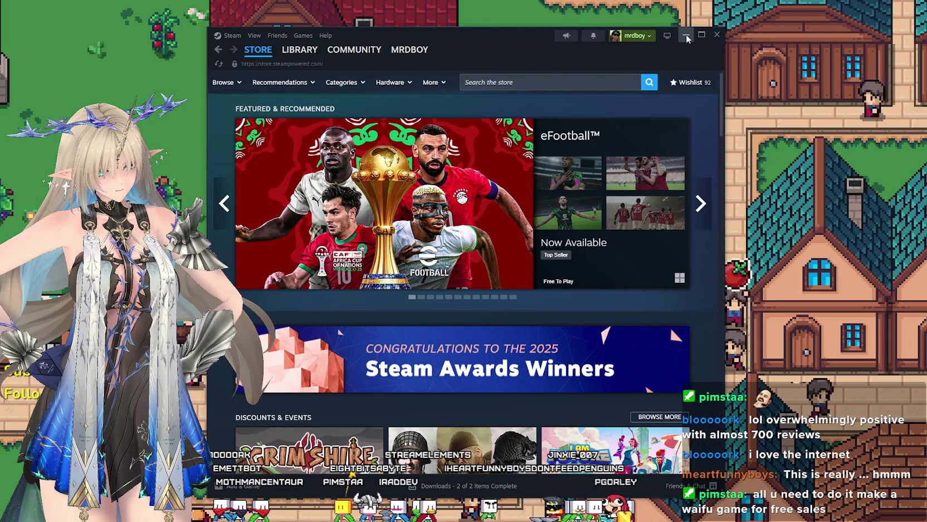
{"action": "left_click", "coordinate": [686, 35]}
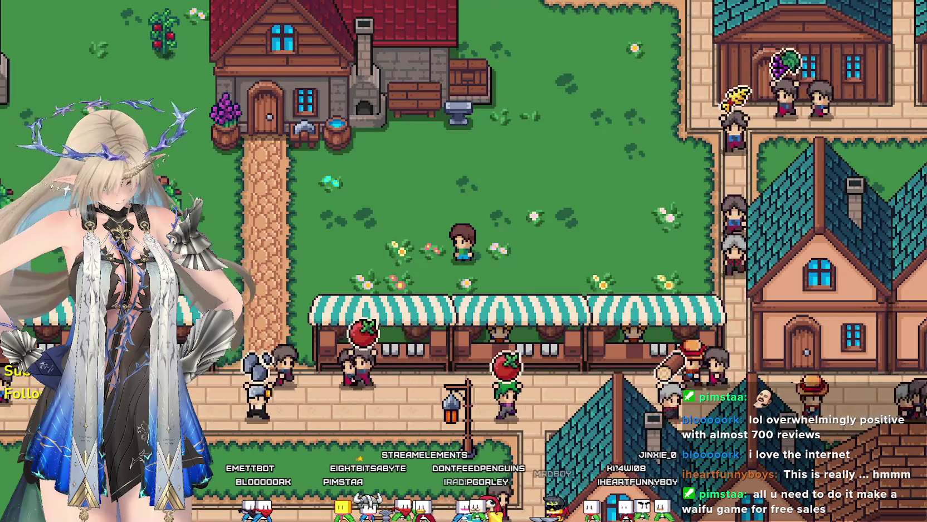
Walk the character around the town houses and stalls toward the crop fields
{"action": "left_click", "coordinate": [543, 224]}
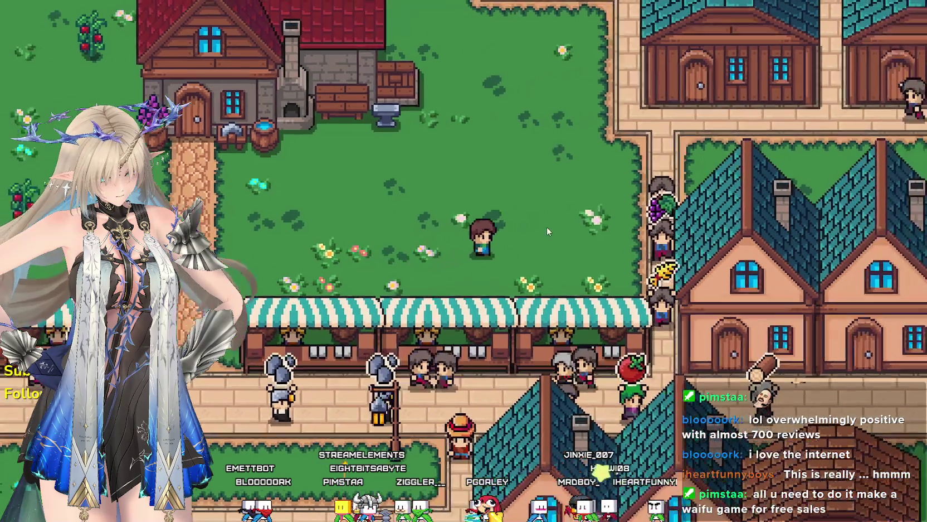
{"action": "key", "text": "d"}
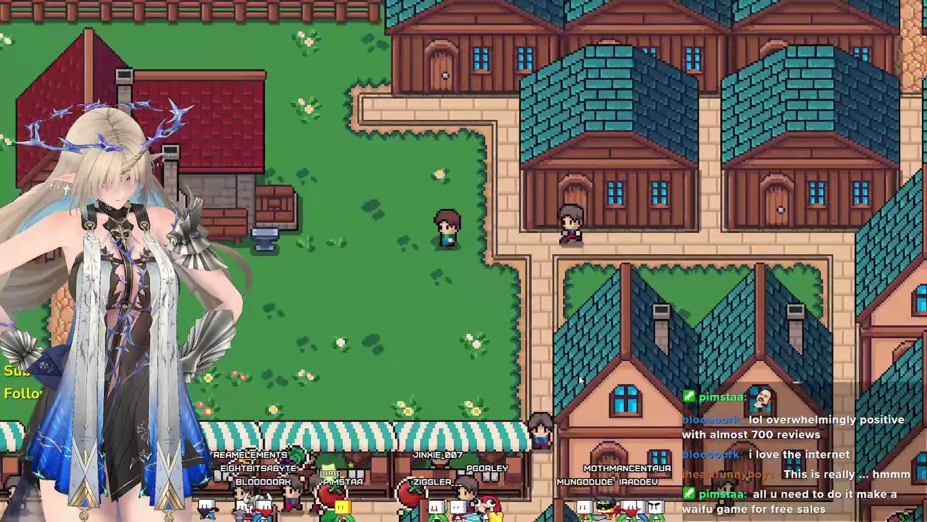
{"action": "key", "text": "a"}
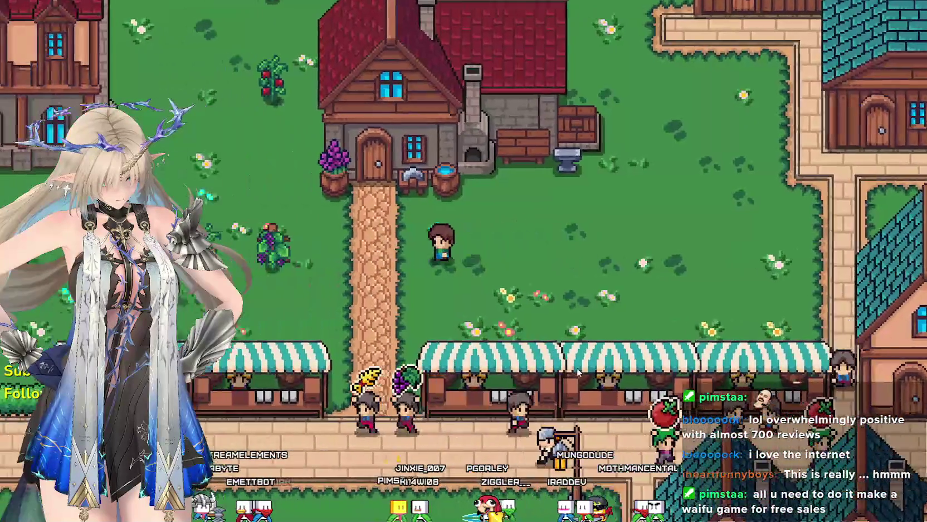
{"action": "key", "text": "d"}
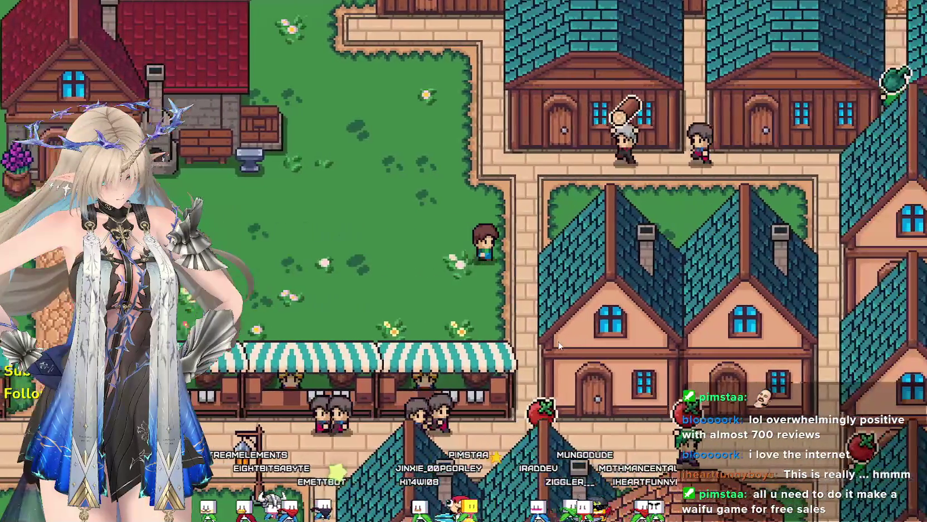
{"action": "key", "text": "d"}
{"action": "key", "text": "w"}
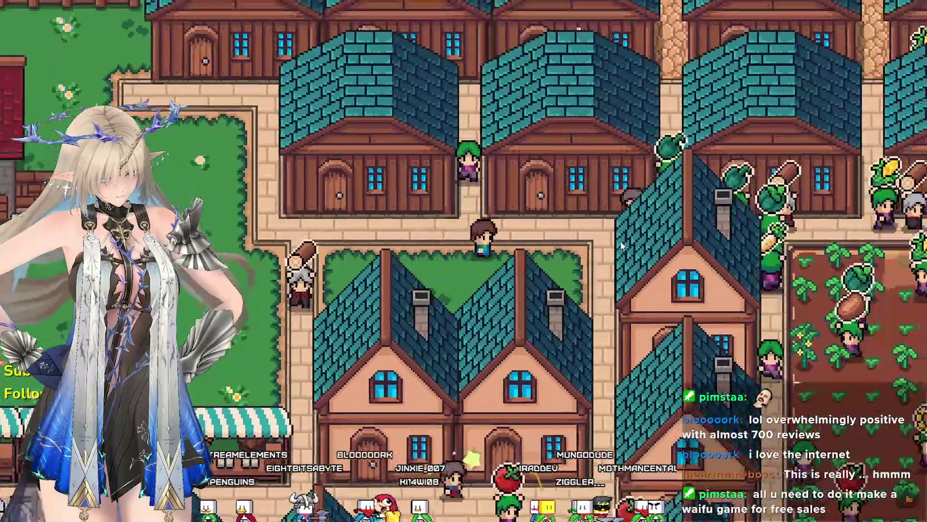
{"action": "key", "text": "d"}
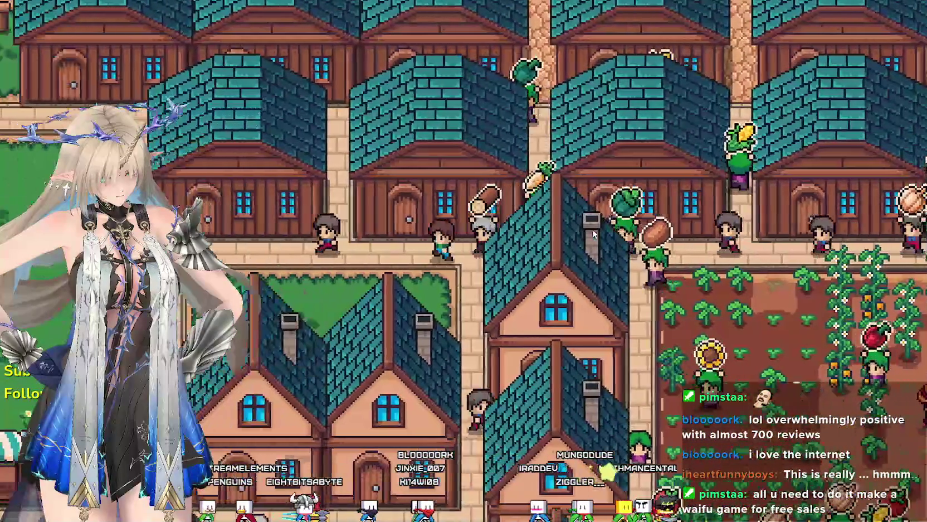
{"action": "key", "text": "a"}
{"action": "key", "text": "Down"}
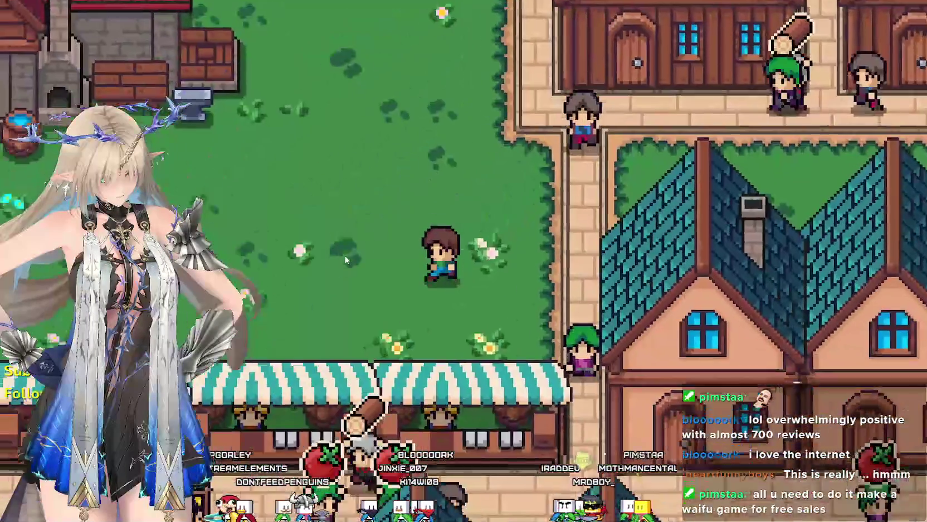
{"action": "key", "text": "Down"}
{"action": "key", "text": "Right"}
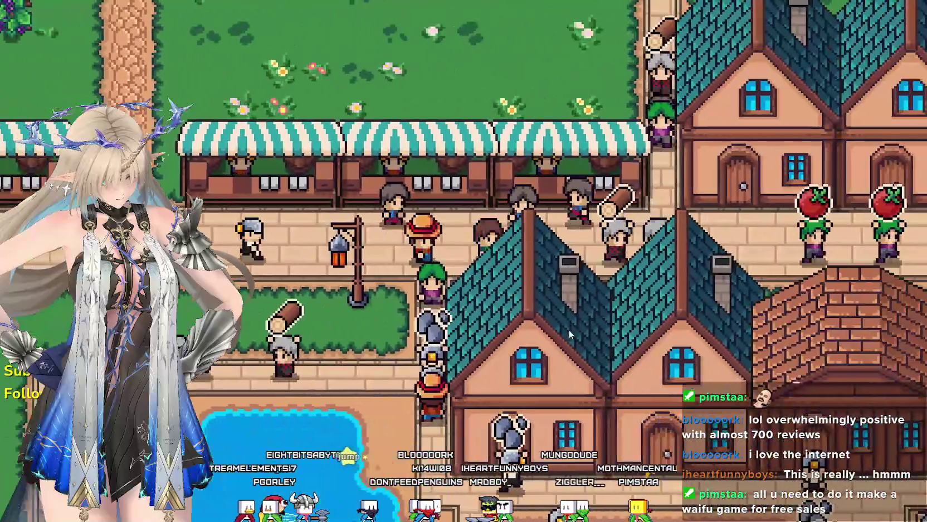
{"action": "key", "text": "Right"}
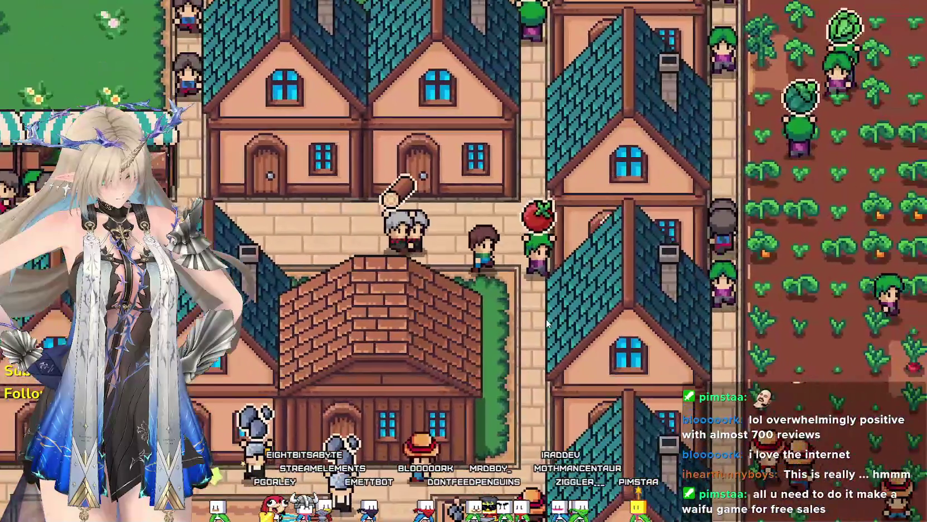
Walk south past the campfires and market stalls, then north to the well
{"action": "key", "text": "Down"}
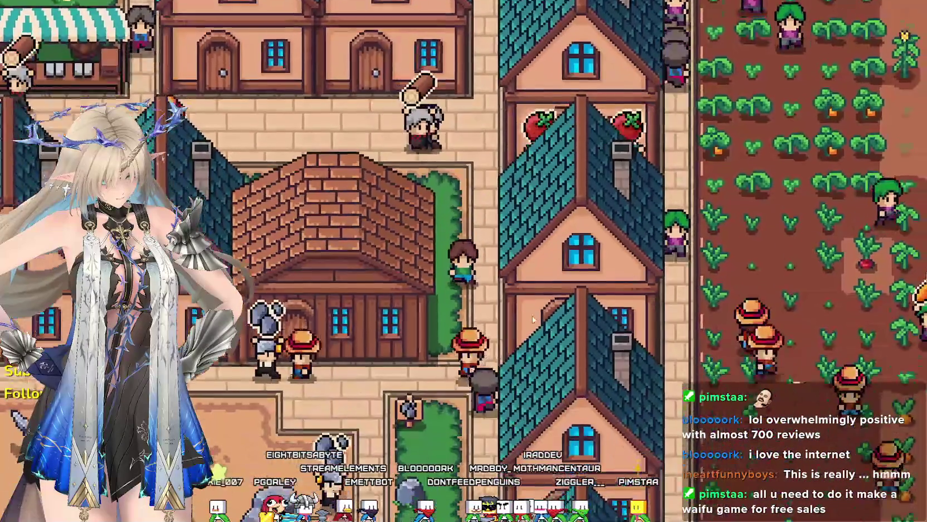
{"action": "key", "text": "Down"}
{"action": "key", "text": "Right"}
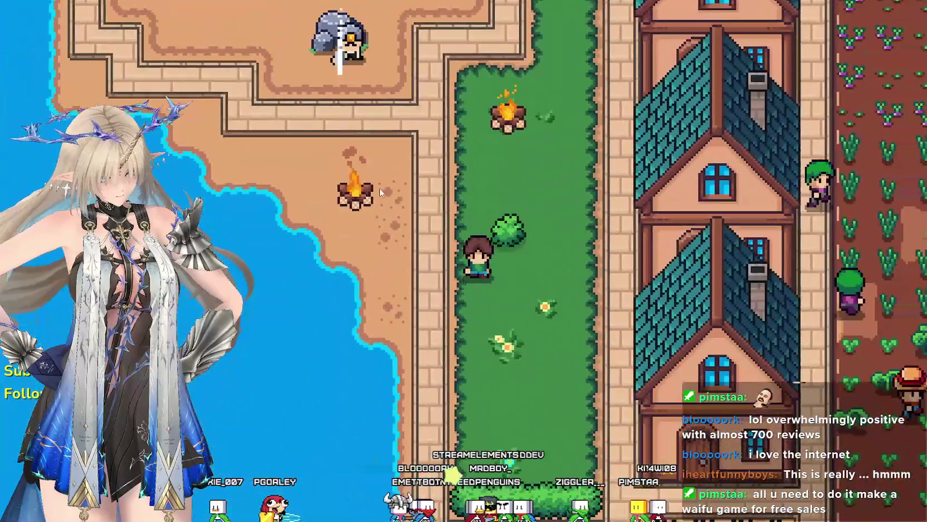
{"action": "key", "text": "Down"}
{"action": "key", "text": "Right"}
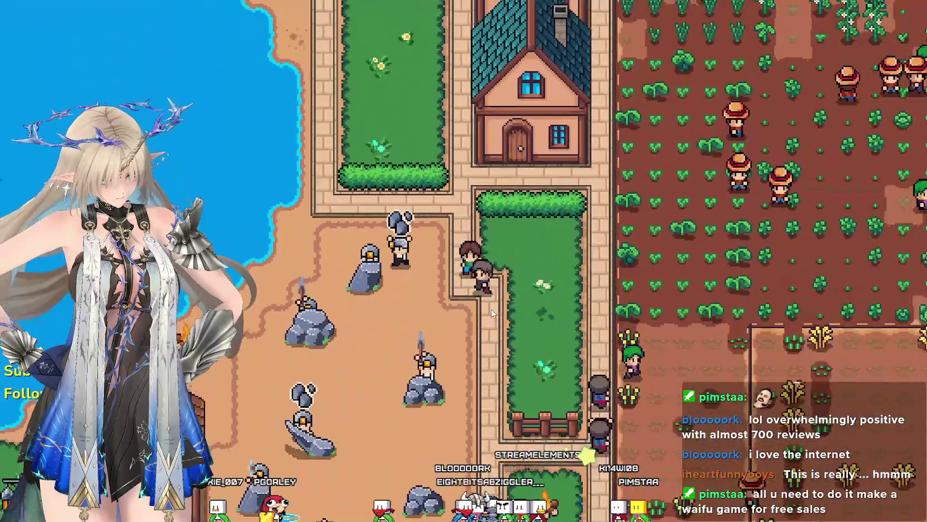
{"action": "key", "text": "Down"}
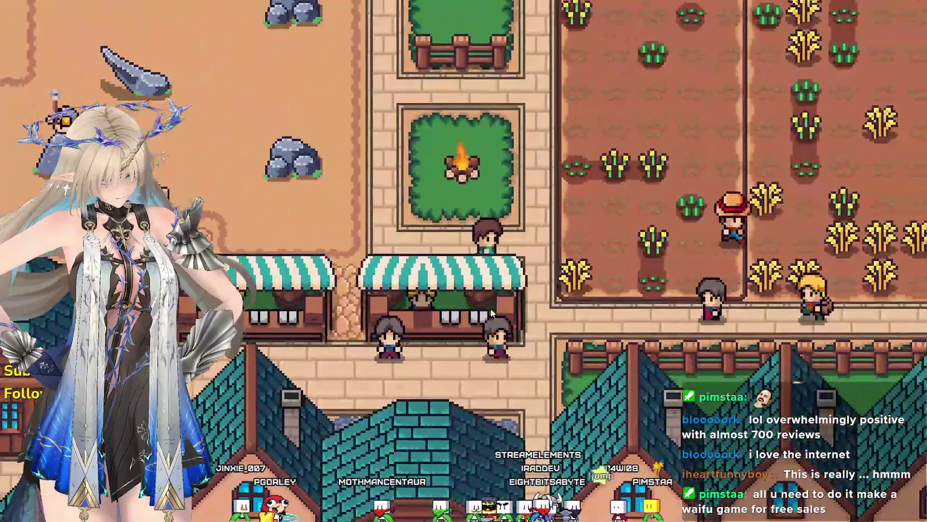
{"action": "key", "text": "Left"}
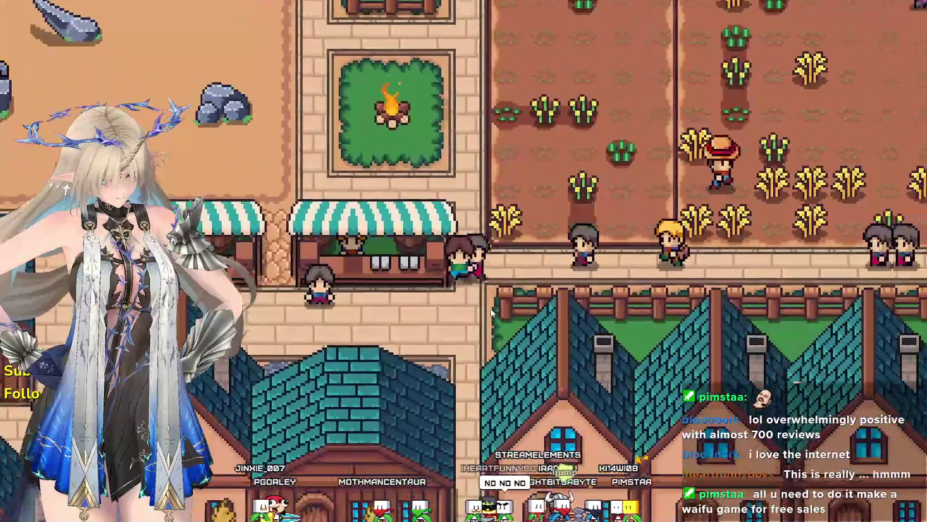
{"action": "key", "text": "Down"}
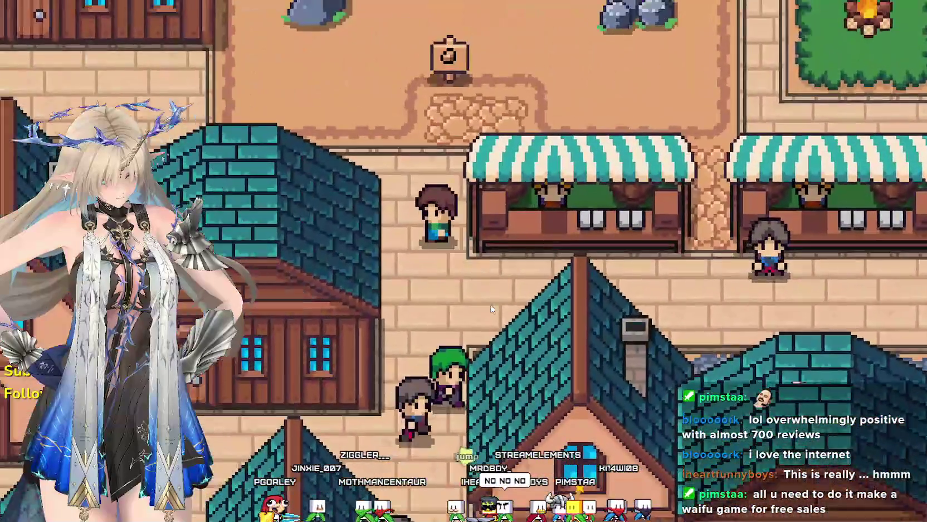
{"action": "key", "text": "Up"}
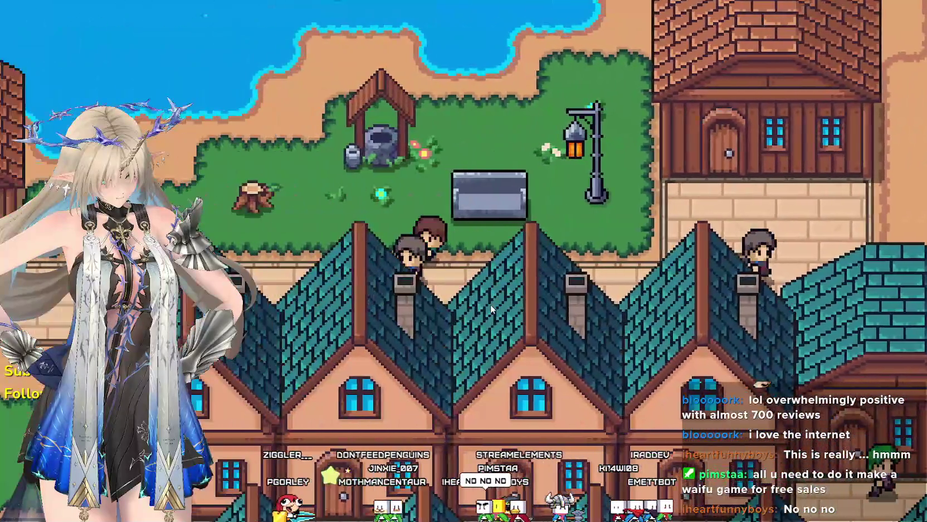
{"action": "key", "text": "Left"}
{"action": "key", "text": "Down"}
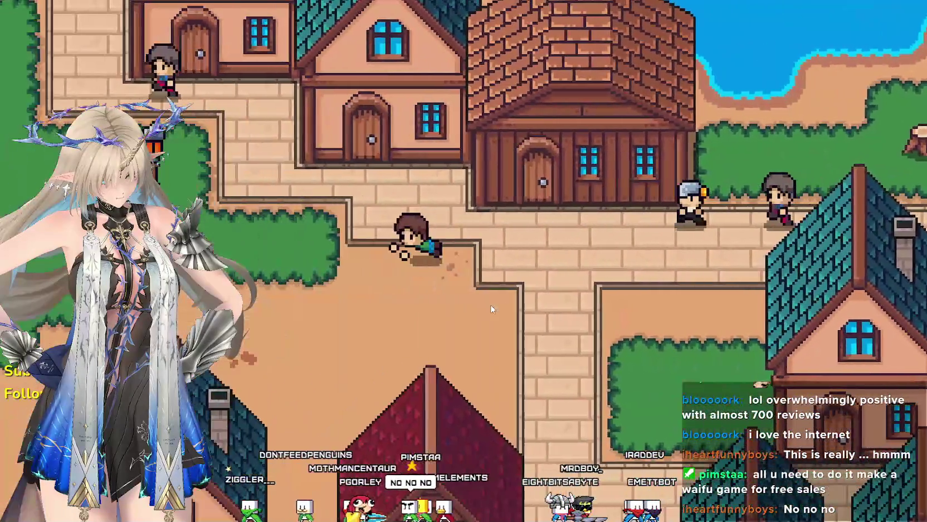
{"action": "key", "text": "Left"}
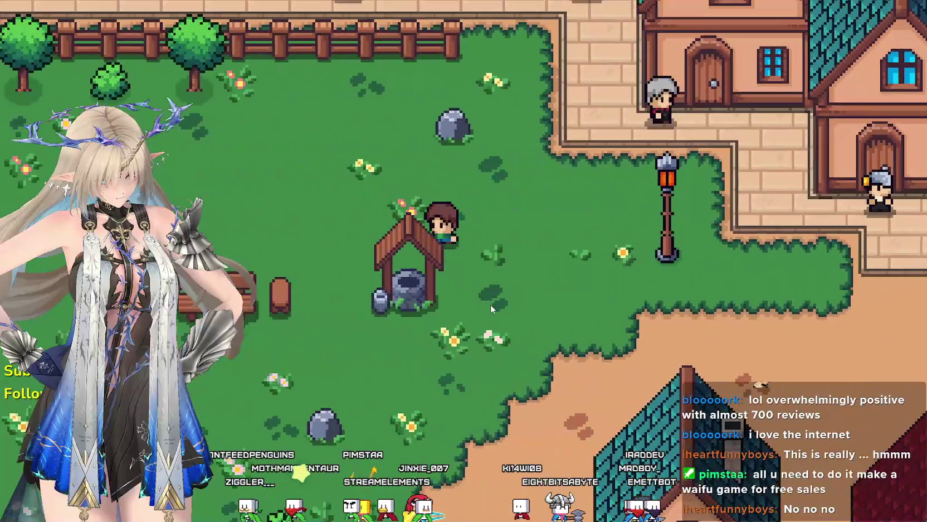
{"action": "key", "text": "Up"}
{"action": "key", "text": "Left"}
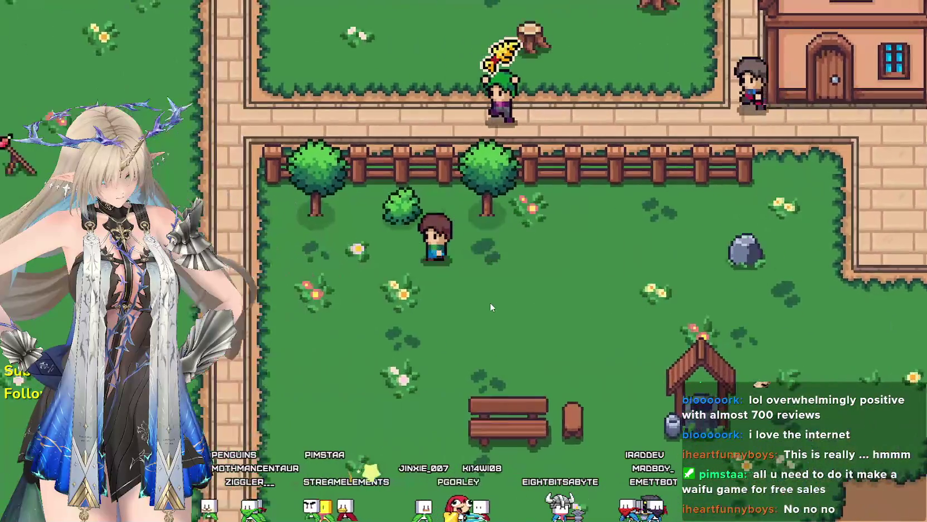
{"action": "key", "text": "Up"}
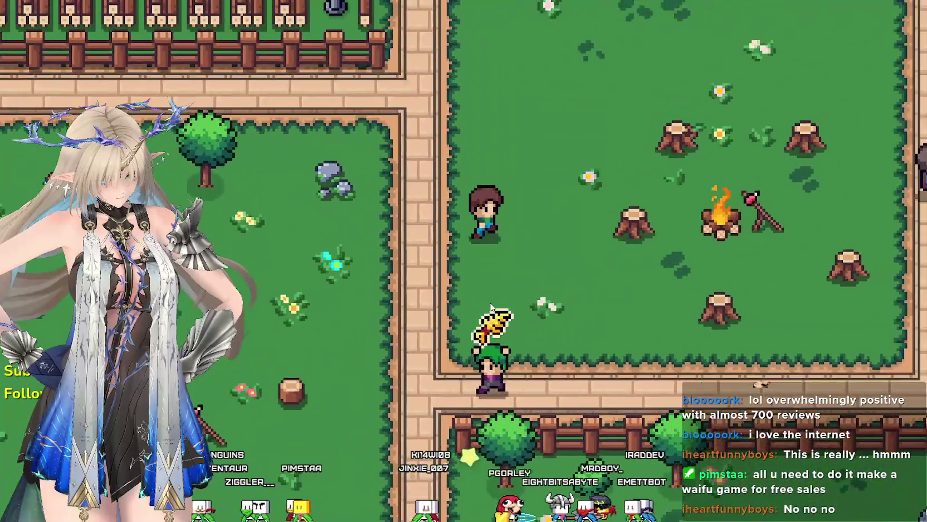
{"action": "key", "text": "Right"}
{"action": "key", "text": "Up"}
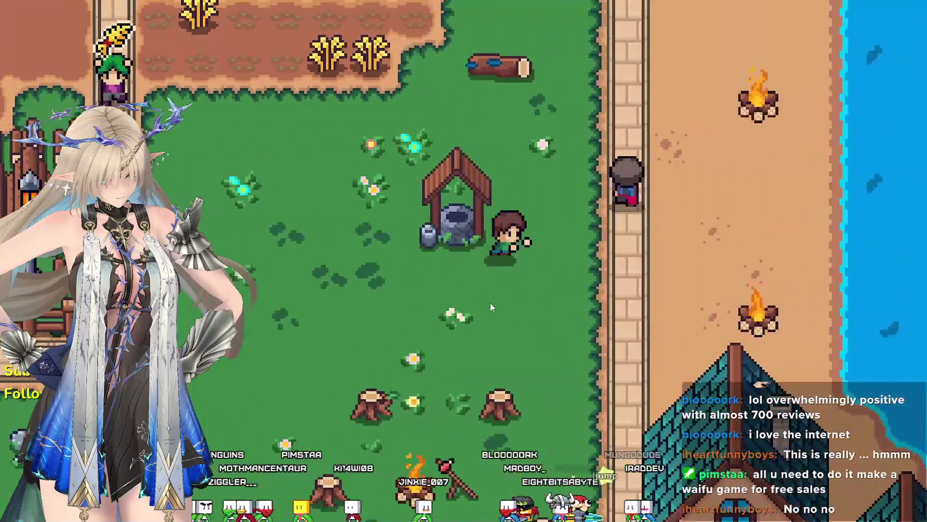
{"action": "key", "text": "Up"}
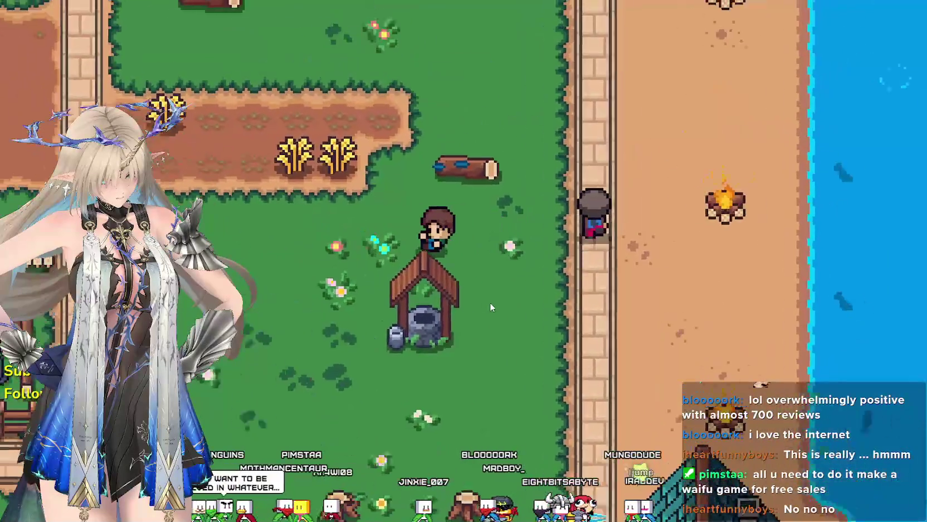
{"action": "key", "text": "Left"}
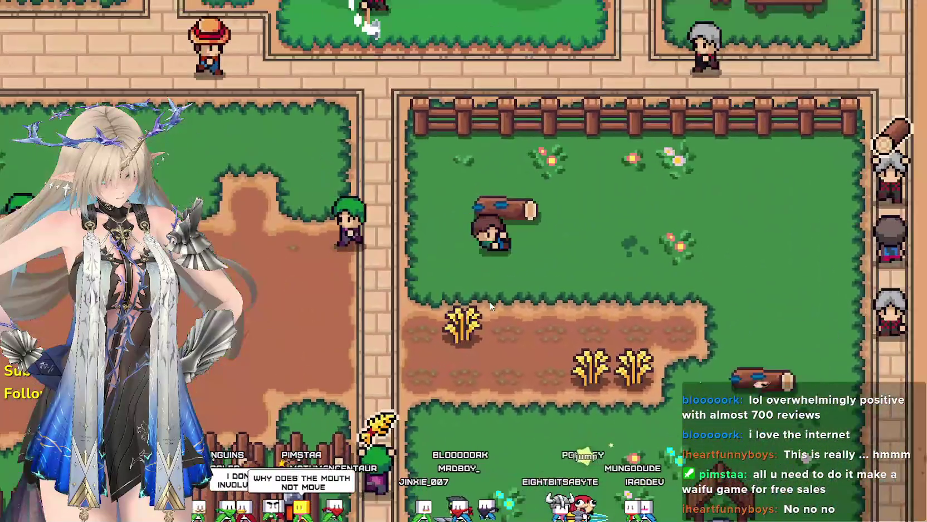
Walk east out of the field and across the beach to the water's edge
{"action": "key", "text": "Right"}
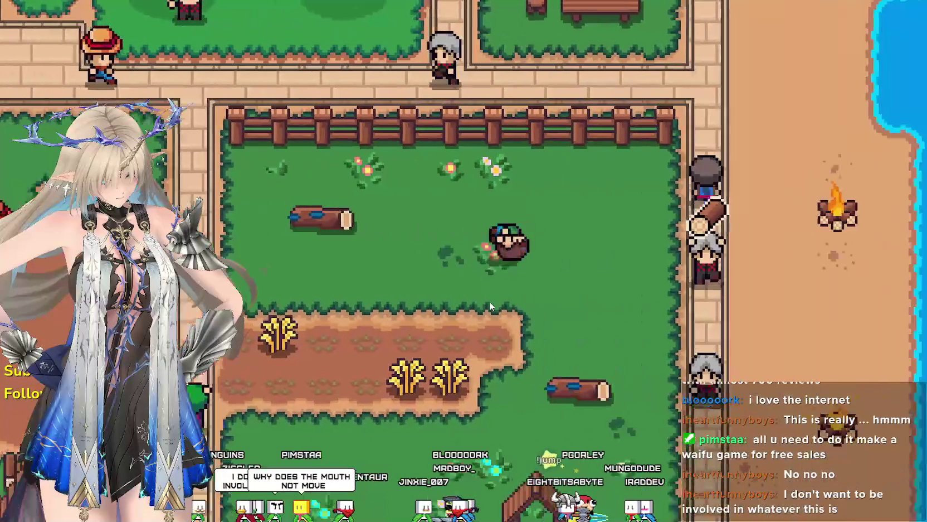
{"action": "key", "text": "Down"}
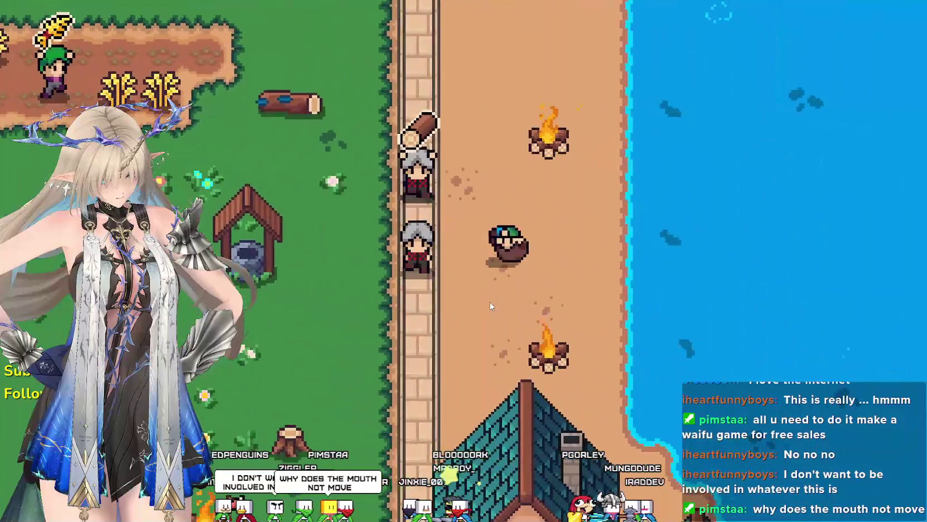
{"action": "key", "text": "Right"}
{"action": "key", "text": "Up"}
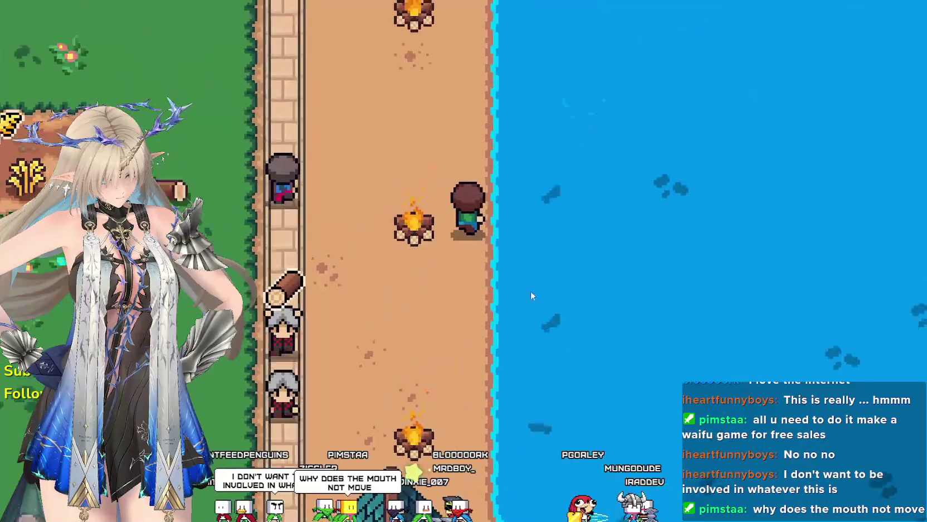
Fish along the shore and reel in a log
{"action": "left_click", "coordinate": [663, 313]}
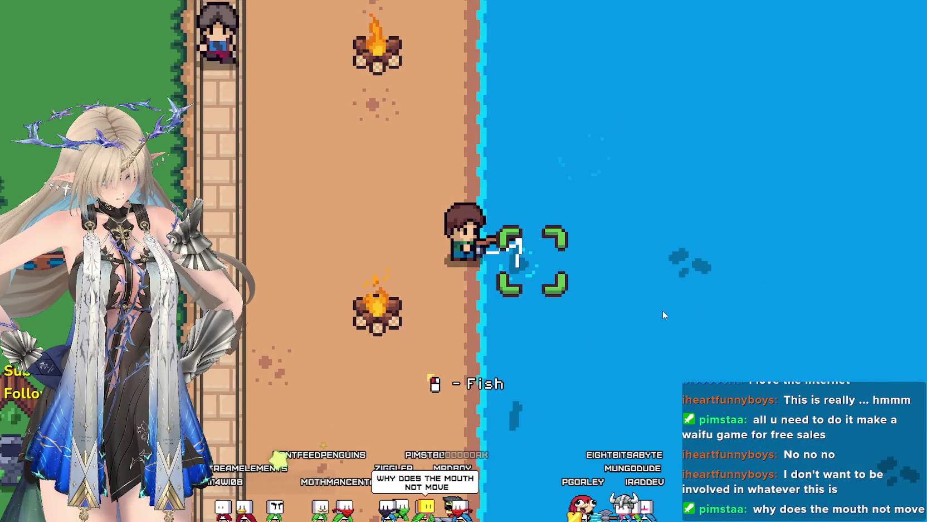
{"action": "key", "text": "Up"}
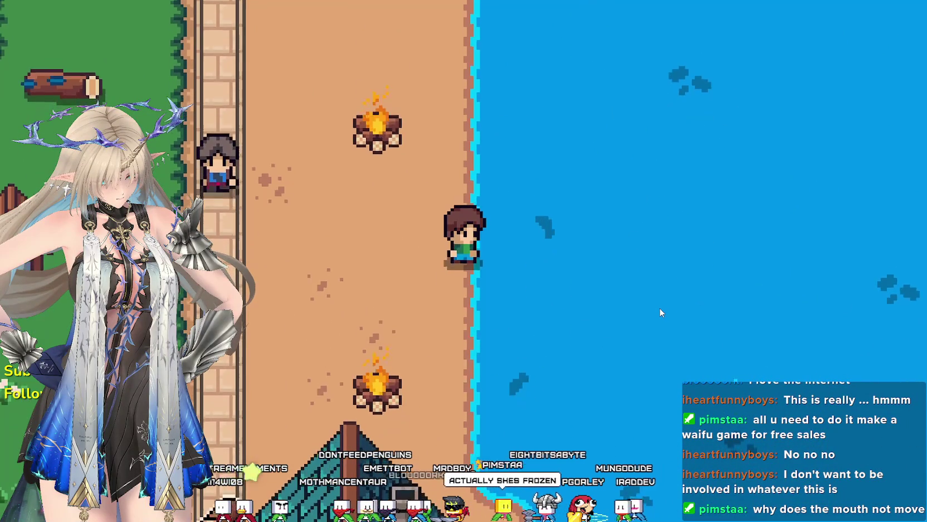
{"action": "key", "text": "Up"}
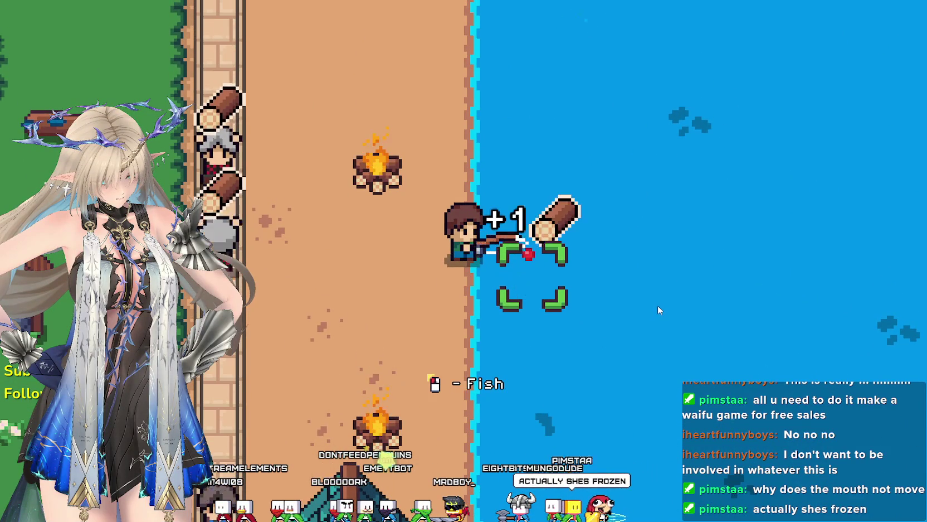
{"action": "left_click", "coordinate": [657, 311]}
{"action": "key", "text": "Down"}
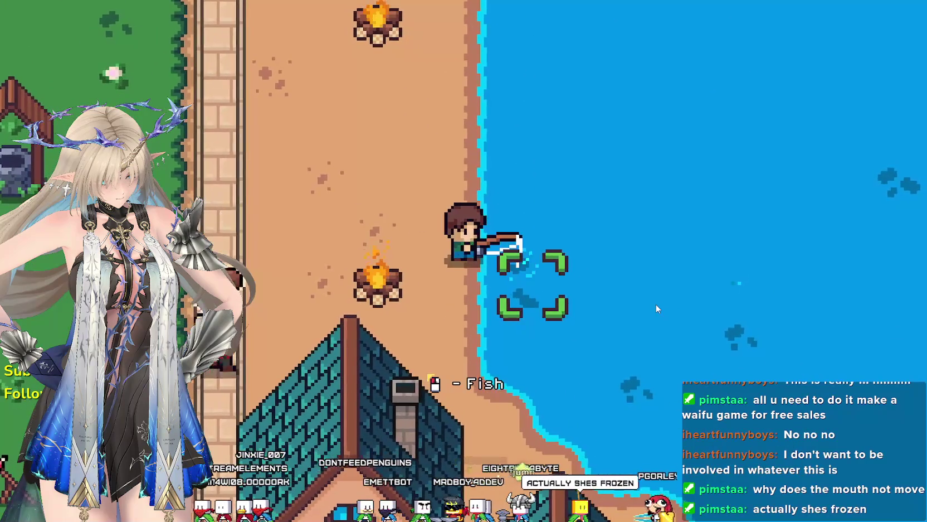
Ride the horse up the dirt path to the fenced area and back down onto the grass
{"action": "key", "text": "Left"}
{"action": "key", "text": "Up"}
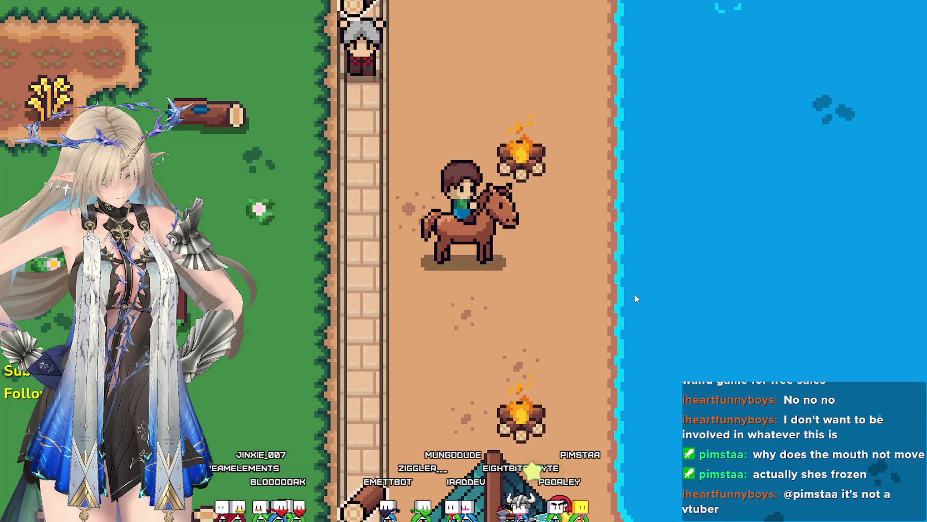
{"action": "key", "text": "Up"}
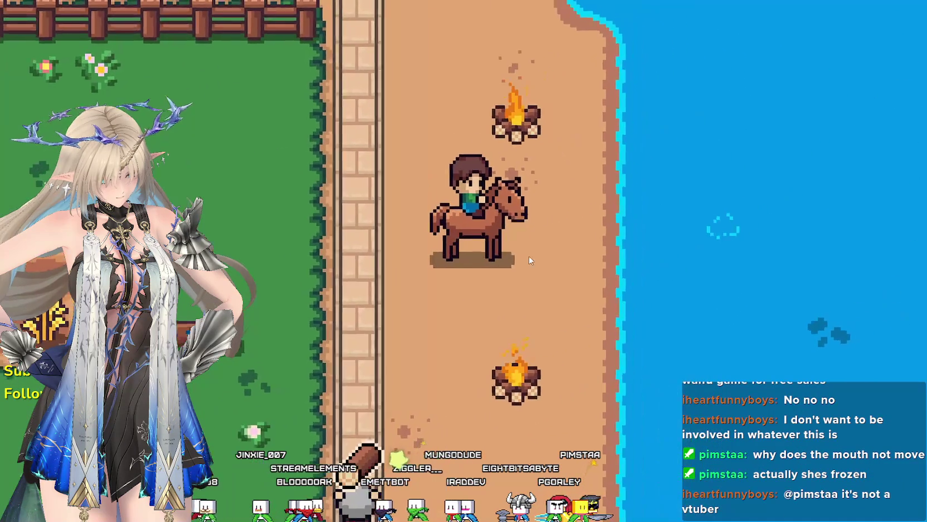
{"action": "key", "text": "Up"}
{"action": "key", "text": "Down"}
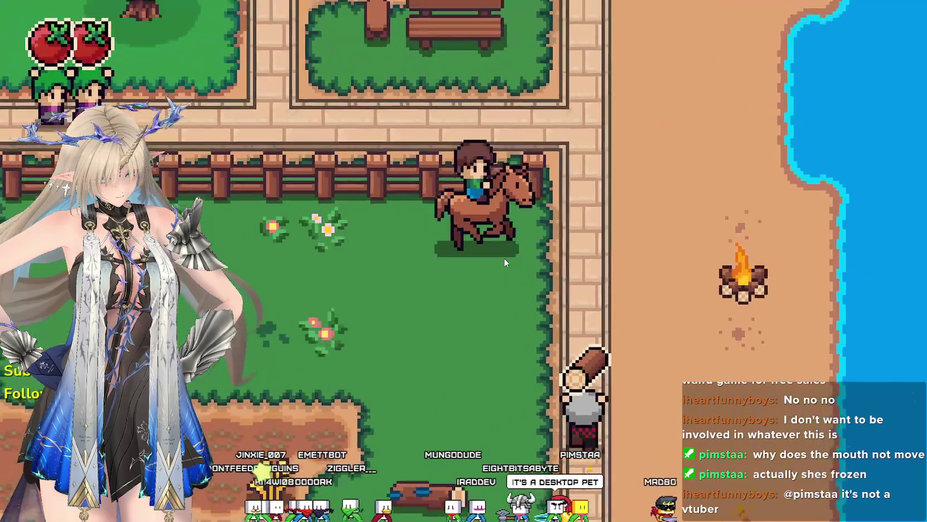
{"action": "key", "text": "Up"}
{"action": "key", "text": "Down"}
{"action": "key", "text": "Left"}
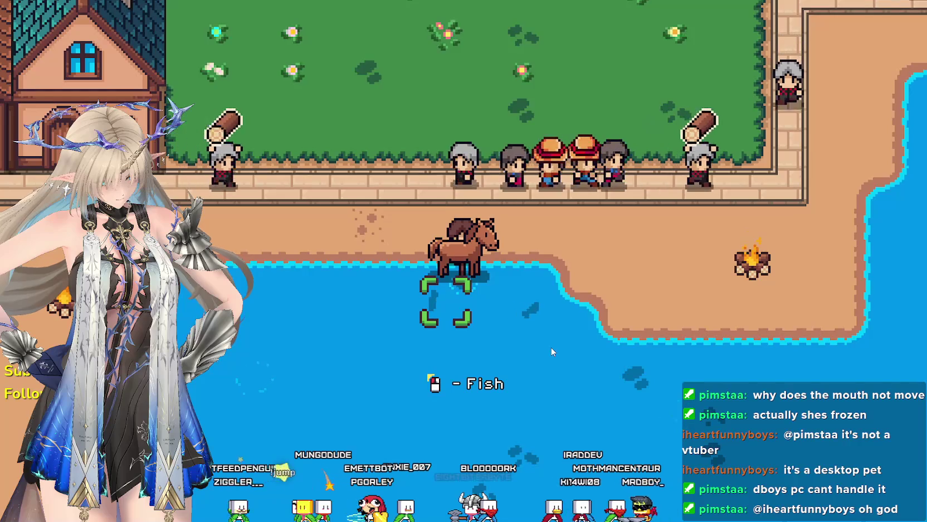
Land a fish, then ride west and down to the crop plot and dismount
{"action": "left_click", "coordinate": [549, 345]}
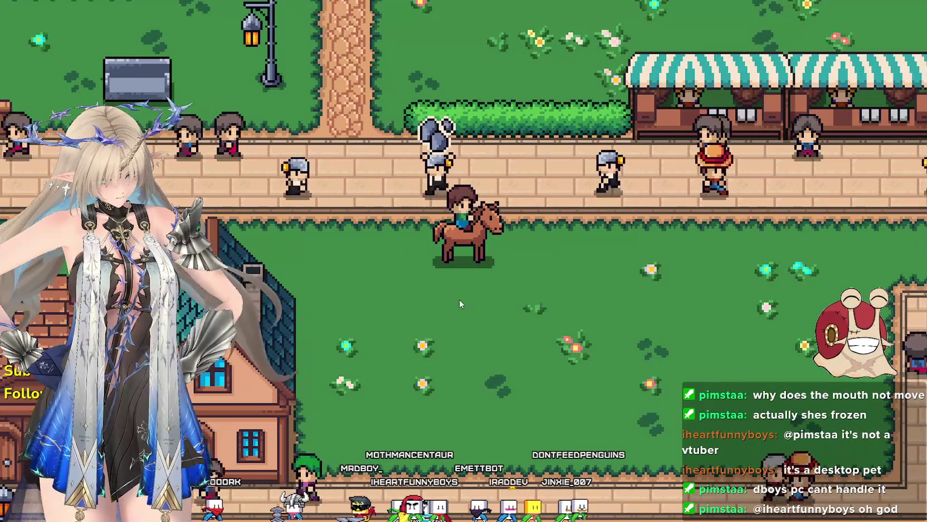
{"action": "key", "text": "a"}
{"action": "key", "text": "a"}
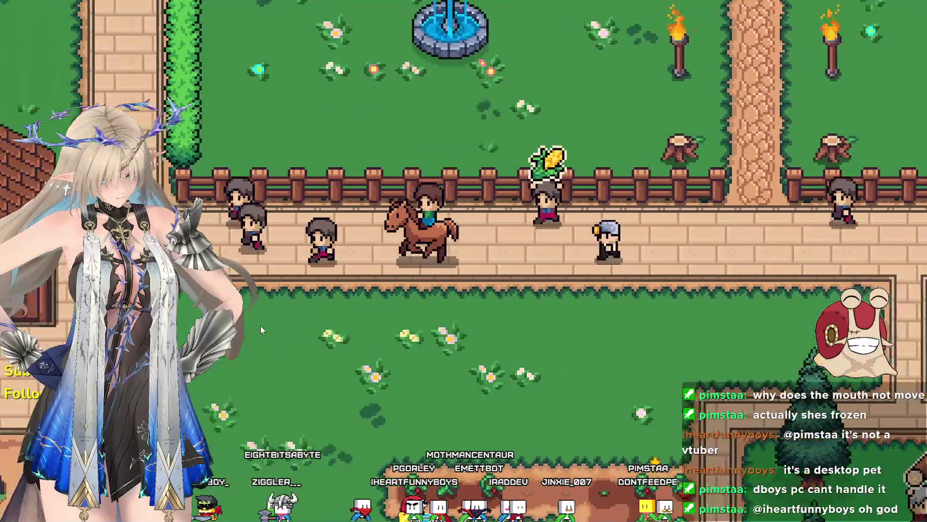
{"action": "key", "text": "s"}
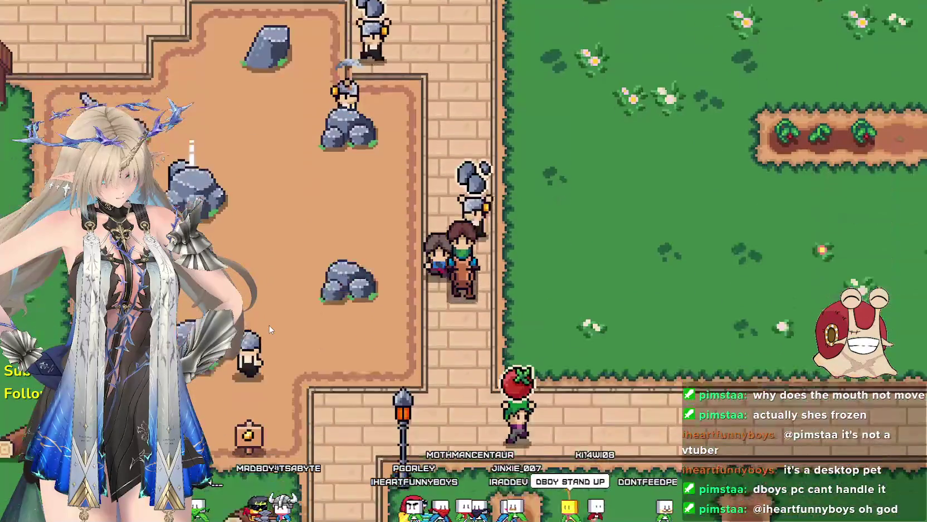
{"action": "key", "text": "d"}
{"action": "key", "text": "w"}
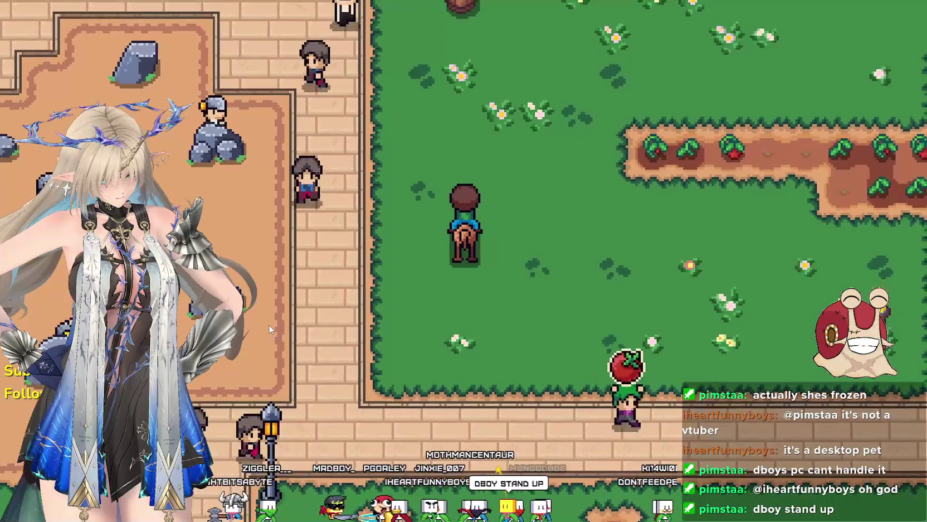
{"action": "key", "text": "d"}
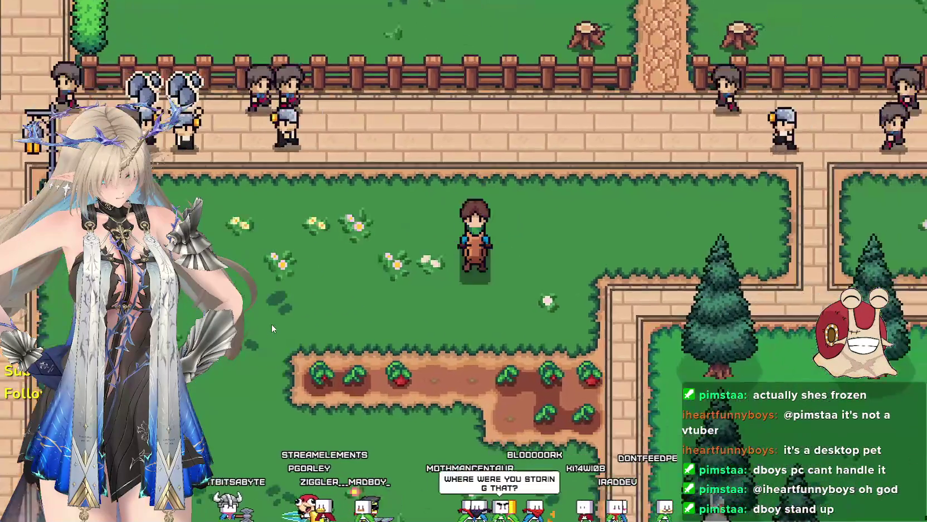
{"action": "key", "text": "s"}
{"action": "key", "text": "a"}
Harvest the ripe tomato, then plant and water a new tomato seed
{"action": "left_click", "coordinate": [294, 377]}
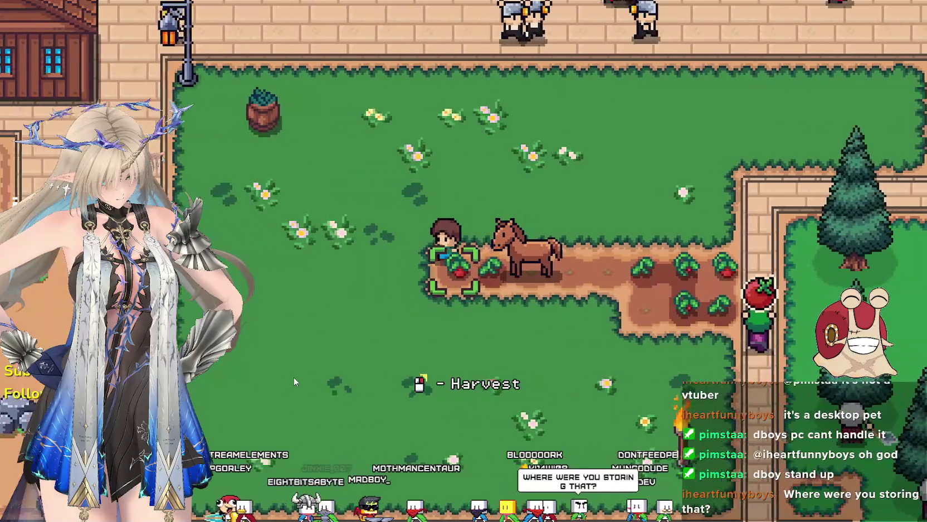
{"action": "left_click", "coordinate": [294, 376]}
{"action": "key", "text": "a"}
{"action": "key", "text": "d"}
{"action": "left_click", "coordinate": [293, 372]}
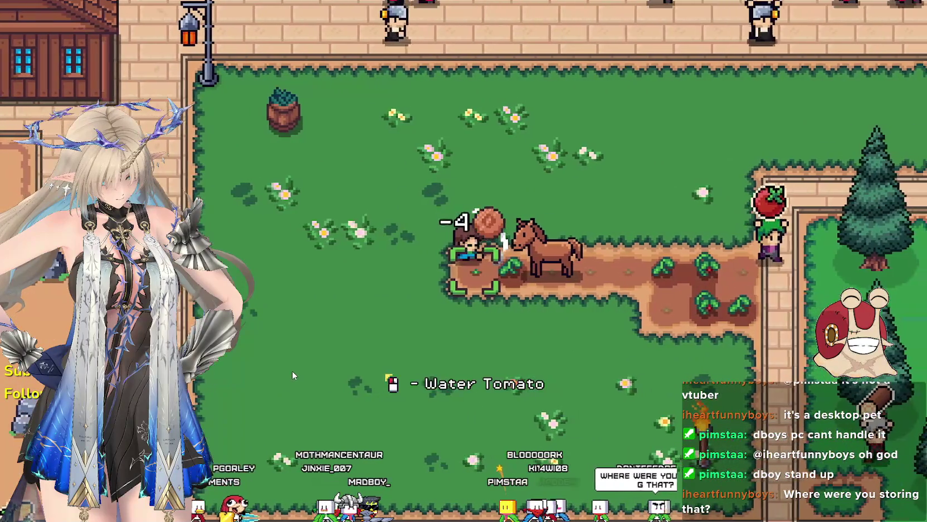
Remount the horse and ride through the village and rocky yard toward the fenced houses
{"action": "key", "text": "w"}
{"action": "key", "text": "e"}
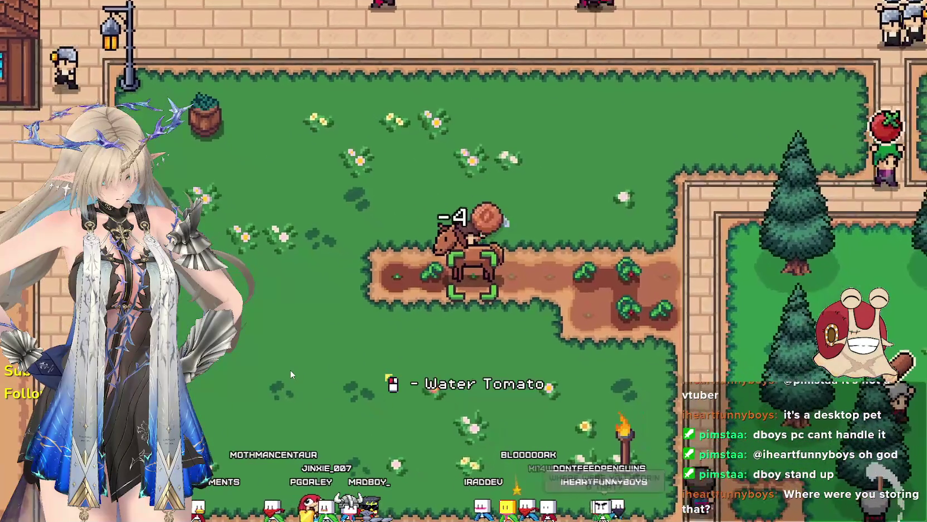
{"action": "key", "text": "e"}
{"action": "key", "text": "w"}
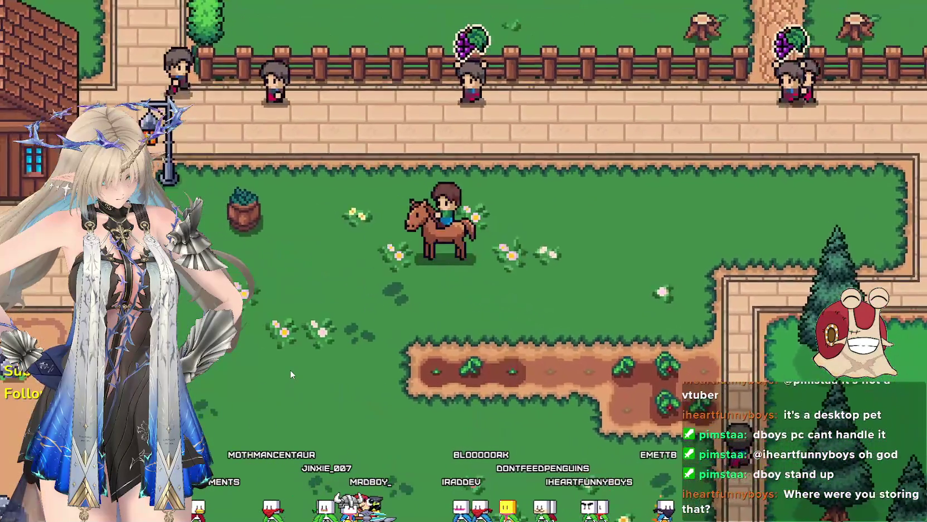
{"action": "key", "text": "w"}
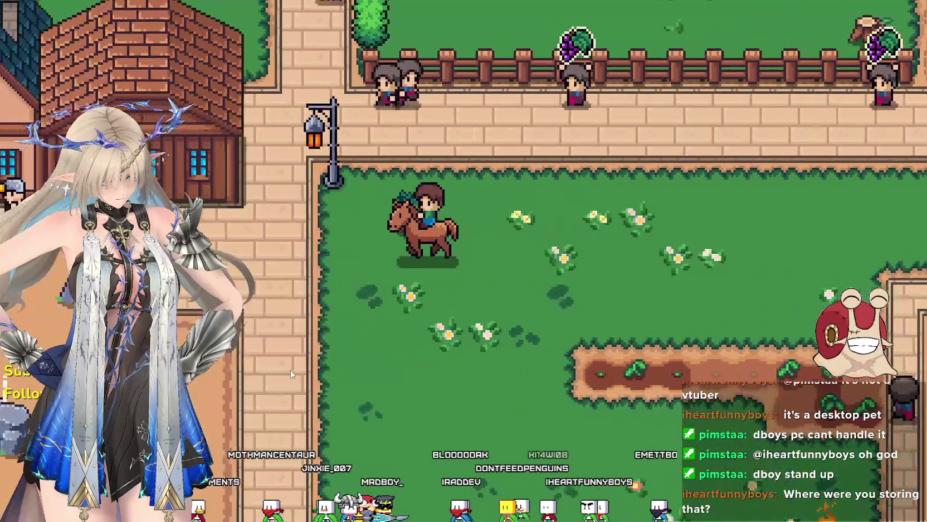
{"action": "key", "text": "a"}
{"action": "key", "text": "w"}
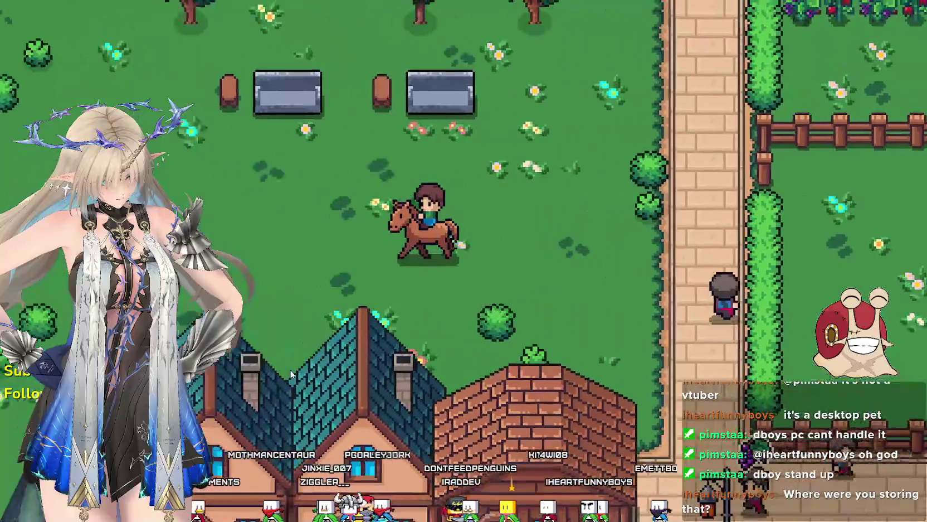
{"action": "key", "text": "a"}
{"action": "key", "text": "s"}
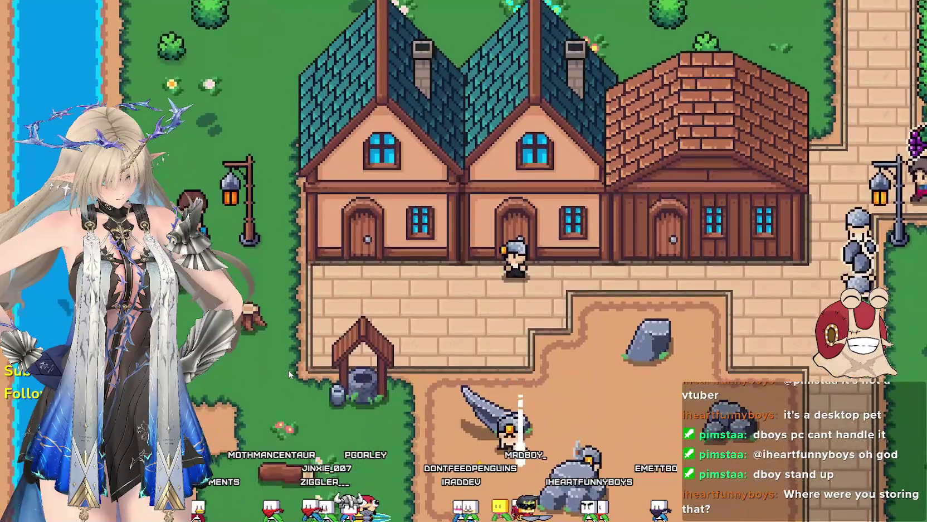
{"action": "key", "text": "d"}
{"action": "key", "text": "d"}
{"action": "key", "text": "w"}
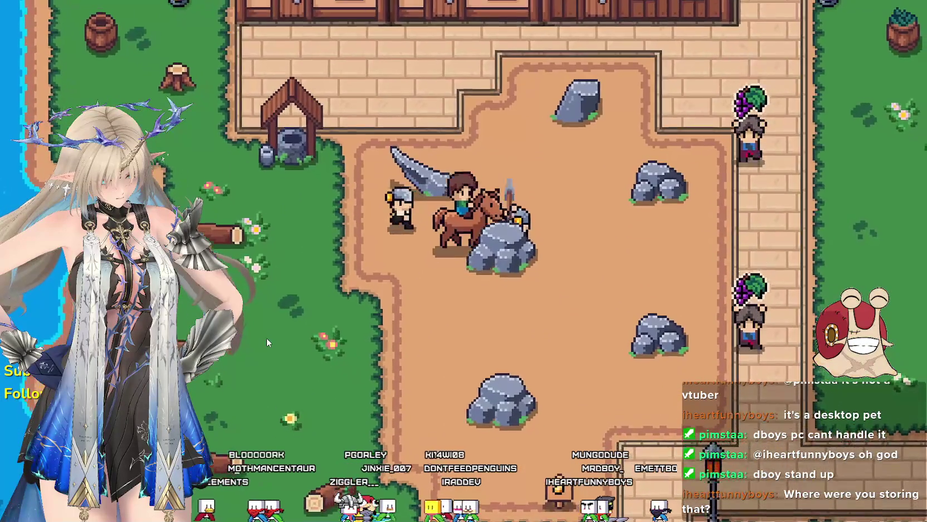
{"action": "key", "text": "d"}
{"action": "key", "text": "s"}
{"action": "key", "text": "d"}
{"action": "key", "text": "w"}
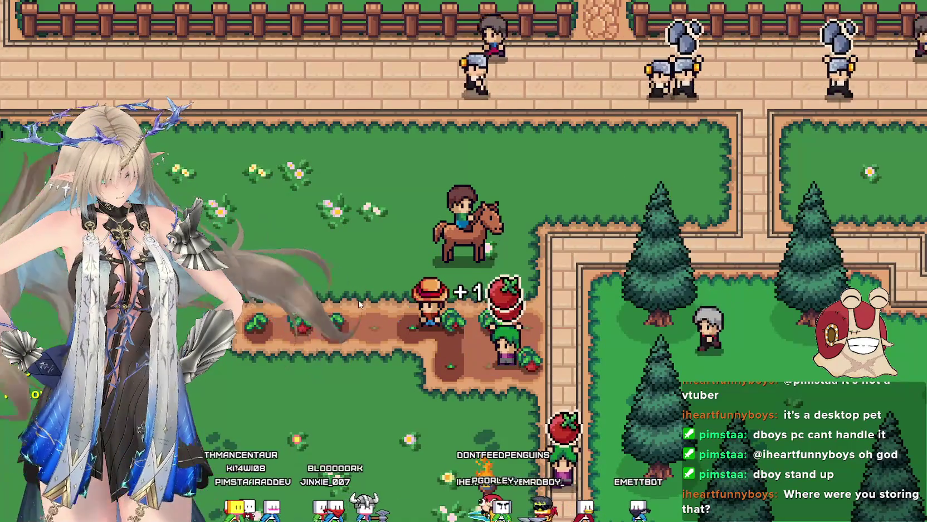
Ride along the stone road past the fountain up to the castle door
{"action": "key", "text": "w"}
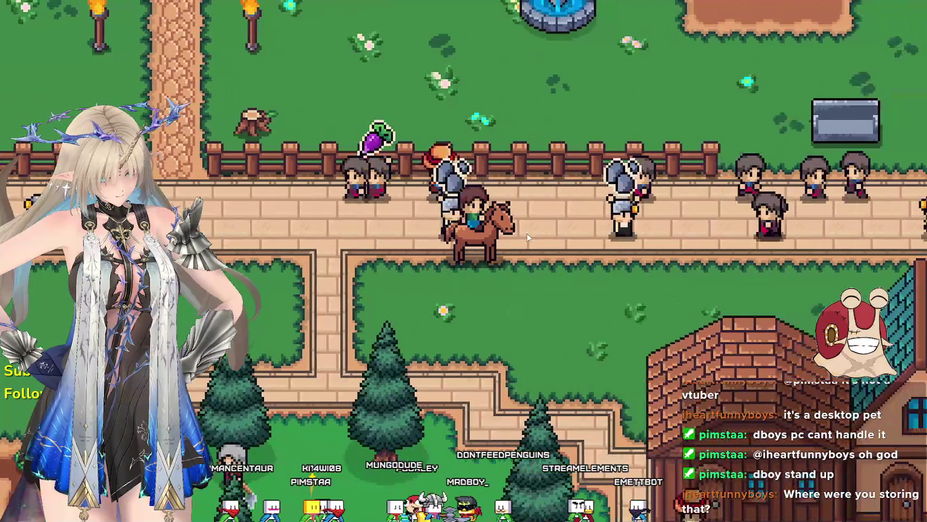
{"action": "key", "text": "d"}
{"action": "key", "text": "w"}
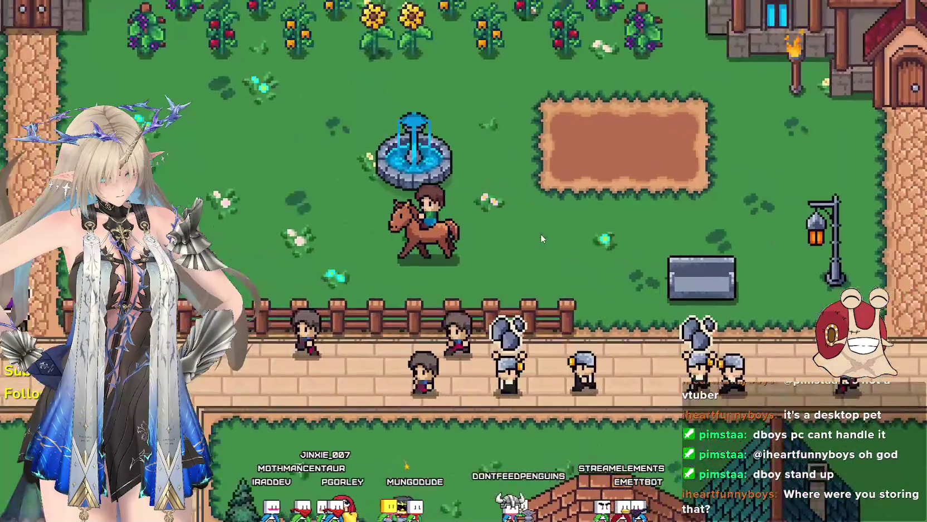
{"action": "key", "text": "w"}
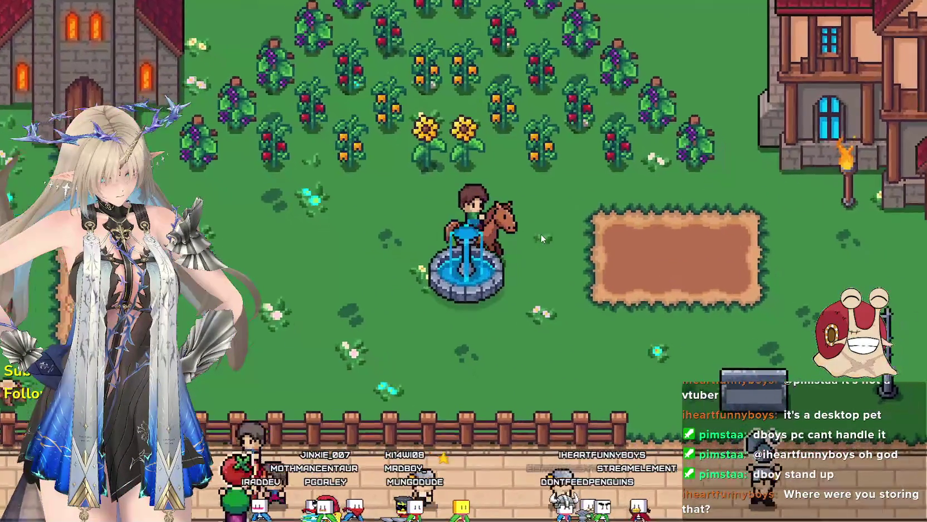
{"action": "key", "text": "s"}
{"action": "key", "text": "w"}
{"action": "key", "text": "d"}
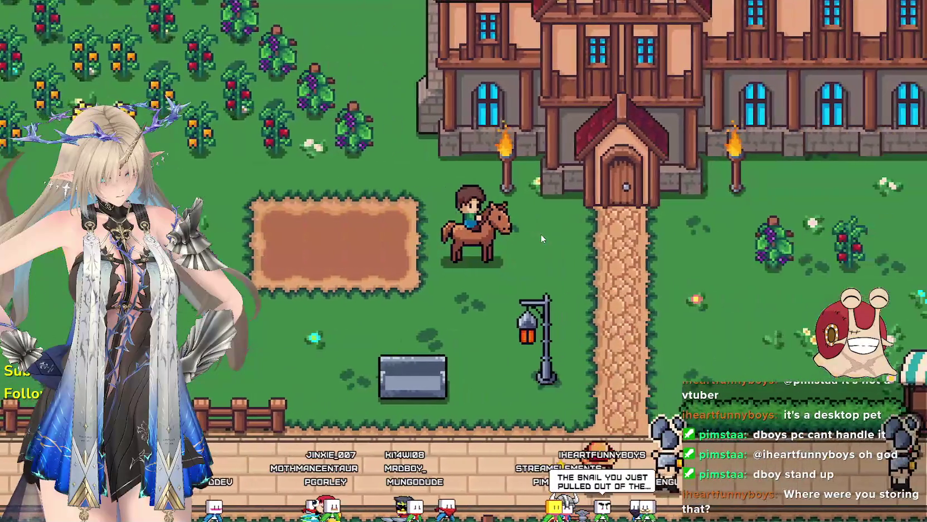
{"action": "key", "text": "a"}
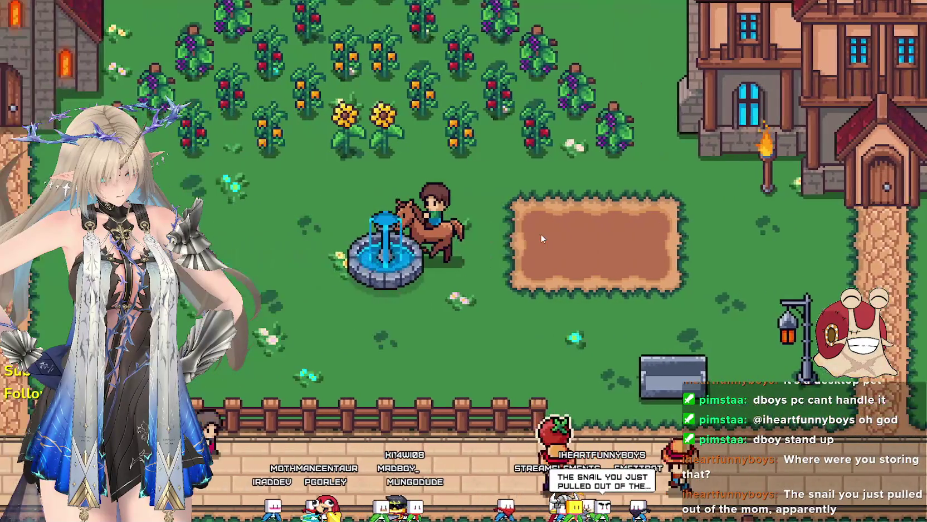
{"action": "key", "text": "a"}
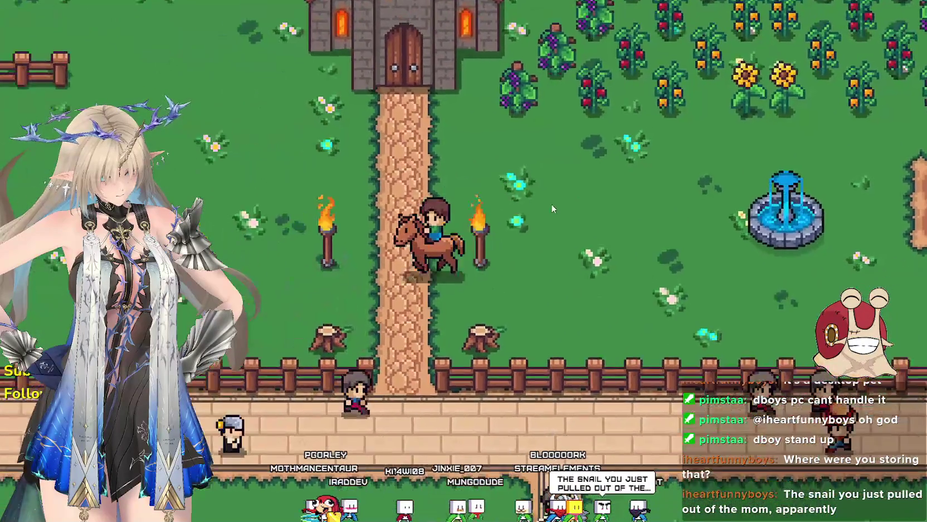
{"action": "key", "text": "a"}
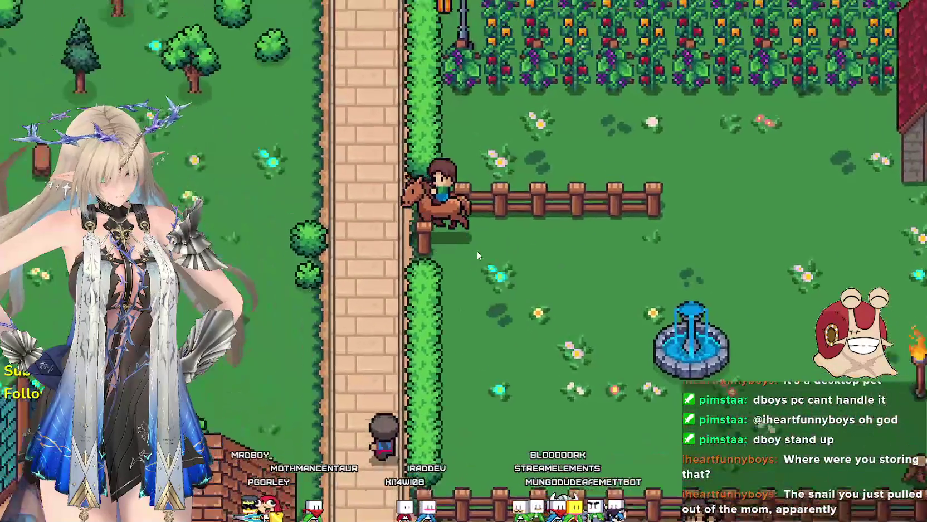
{"action": "key", "text": "e"}
{"action": "key", "text": "a"}
{"action": "key", "text": "e"}
{"action": "key", "text": "d"}
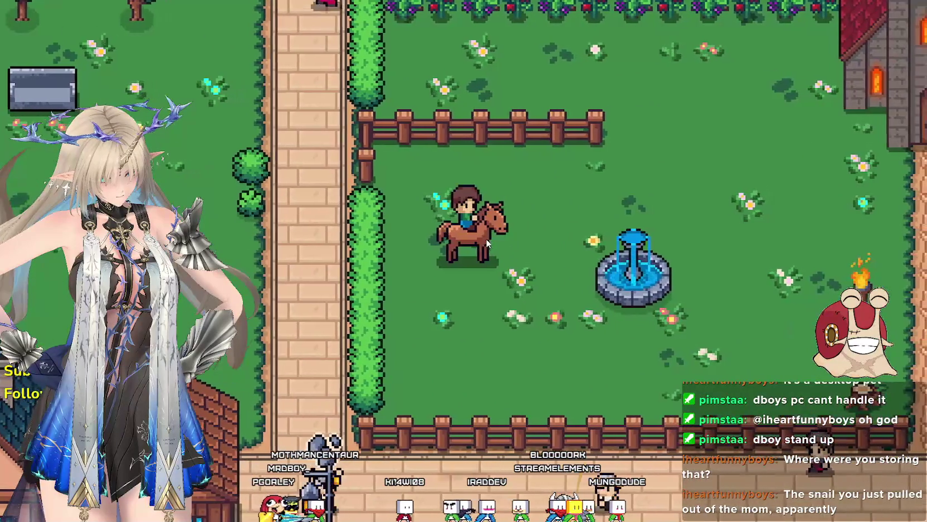
{"action": "key", "text": "d"}
{"action": "key", "text": "w"}
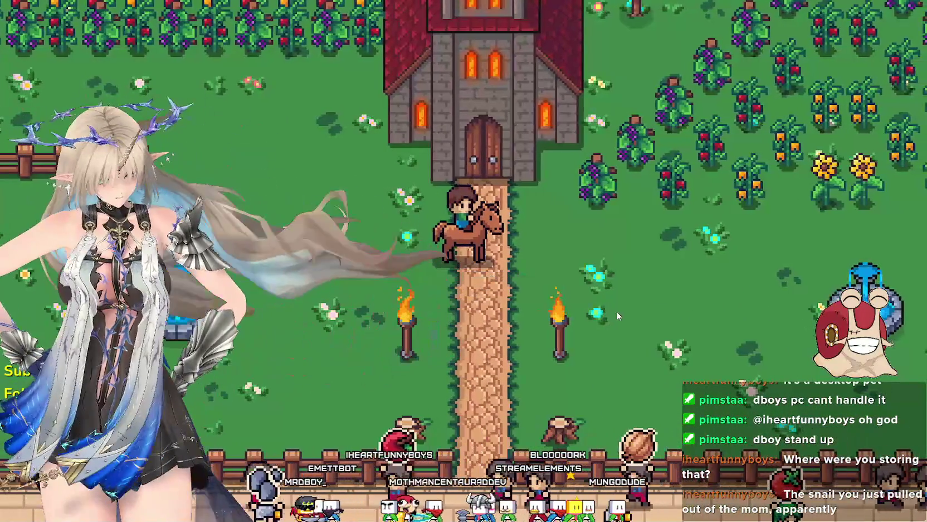
Ride from the castle back onto the village road, then bring the Steam store up
{"action": "key", "text": "d"}
{"action": "key", "text": "d"}
{"action": "key", "text": "s"}
{"action": "key", "text": "e"}
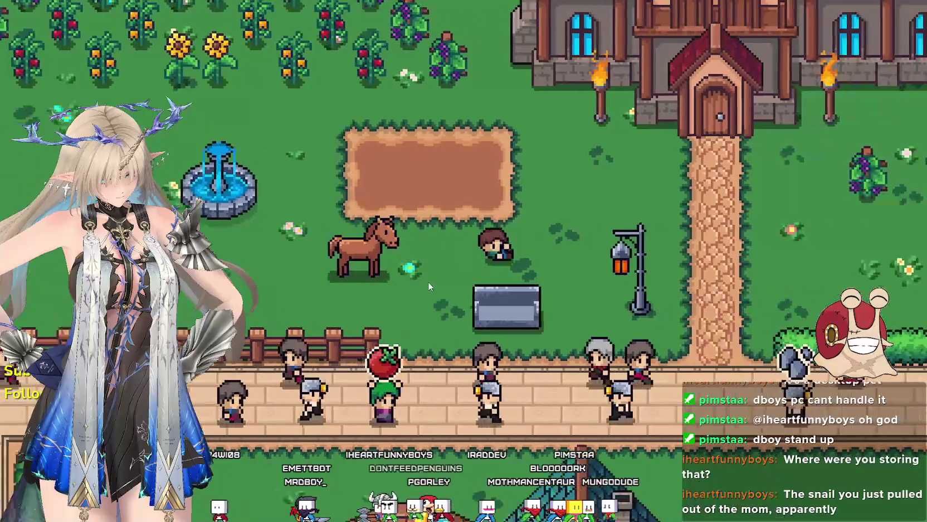
{"action": "key", "text": "d"}
{"action": "key", "text": "e"}
{"action": "key", "text": "w"}
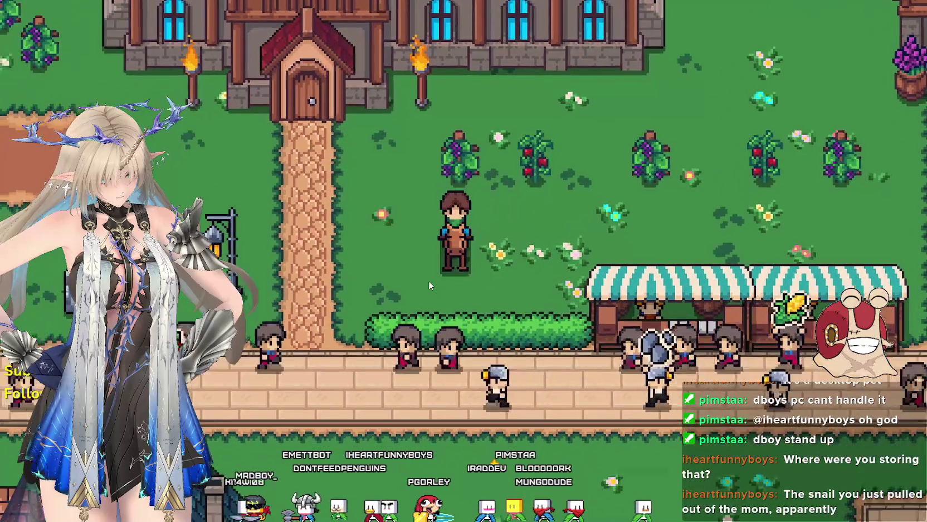
{"action": "key", "text": "s"}
{"action": "key", "text": "a"}
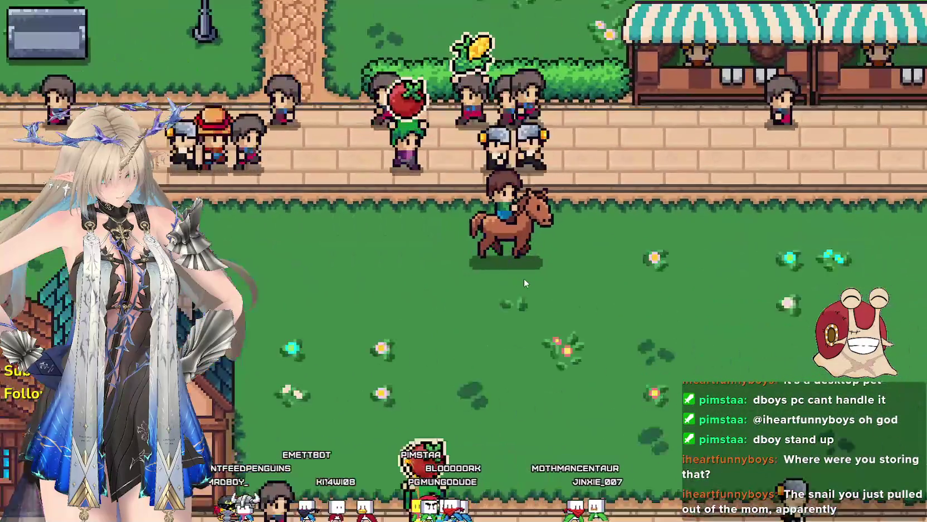
{"action": "key", "text": "w"}
{"action": "key", "text": "a"}
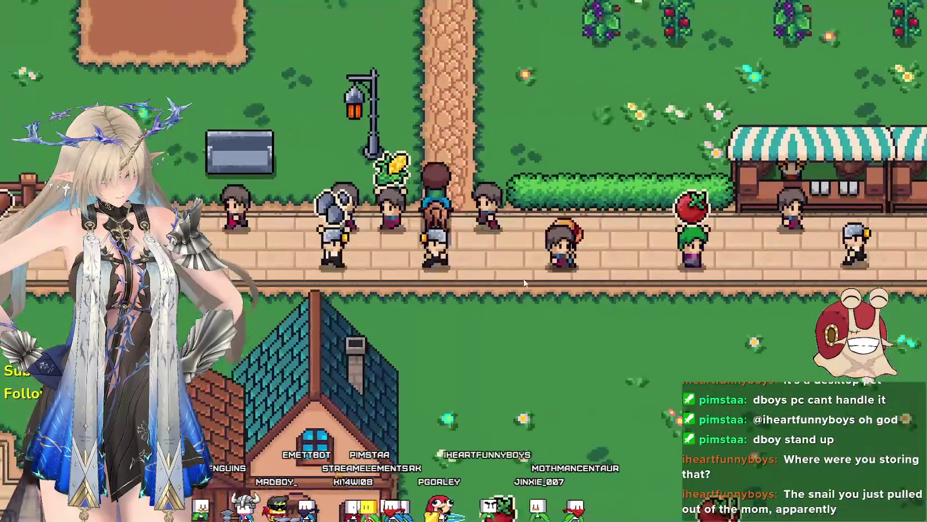
{"action": "key", "text": "w"}
{"action": "key", "text": "d"}
{"action": "key", "text": "a"}
{"action": "key", "text": "s"}
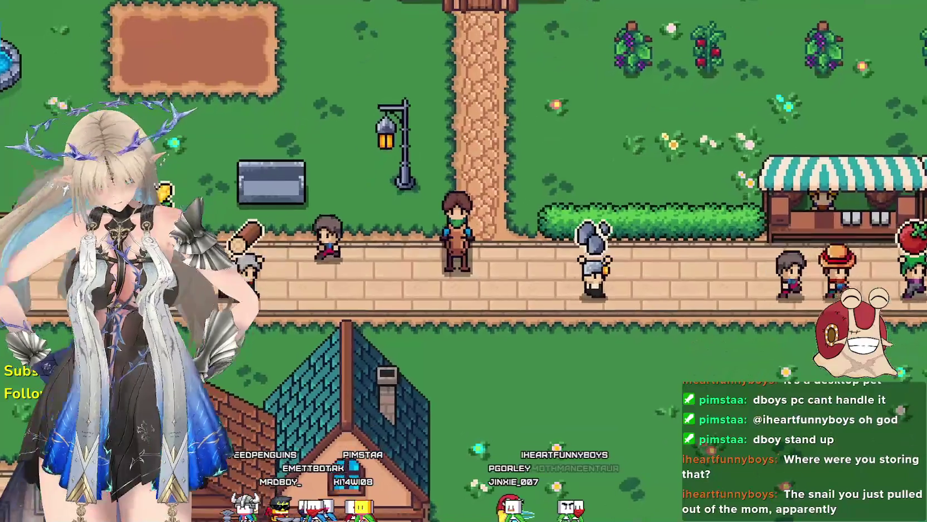
{"action": "key", "text": "alt+Tab"}
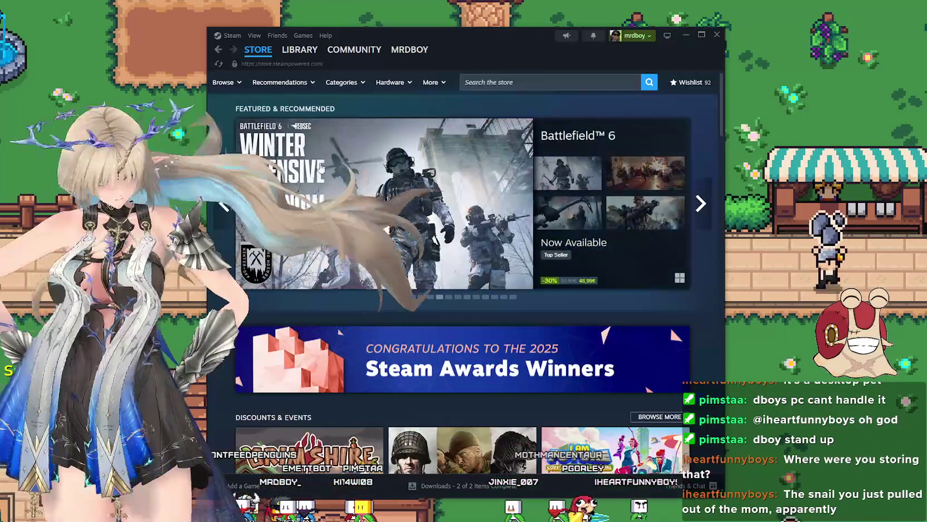
Select MR FARMBOY from the Steam Library's Recent list and open its Store Page
{"action": "left_click", "coordinate": [505, 81]}
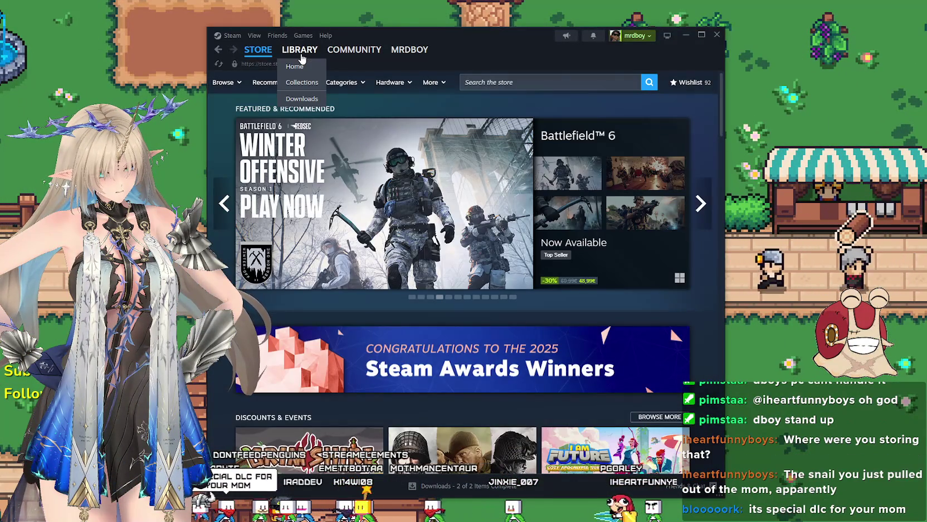
{"action": "left_click", "coordinate": [301, 54]}
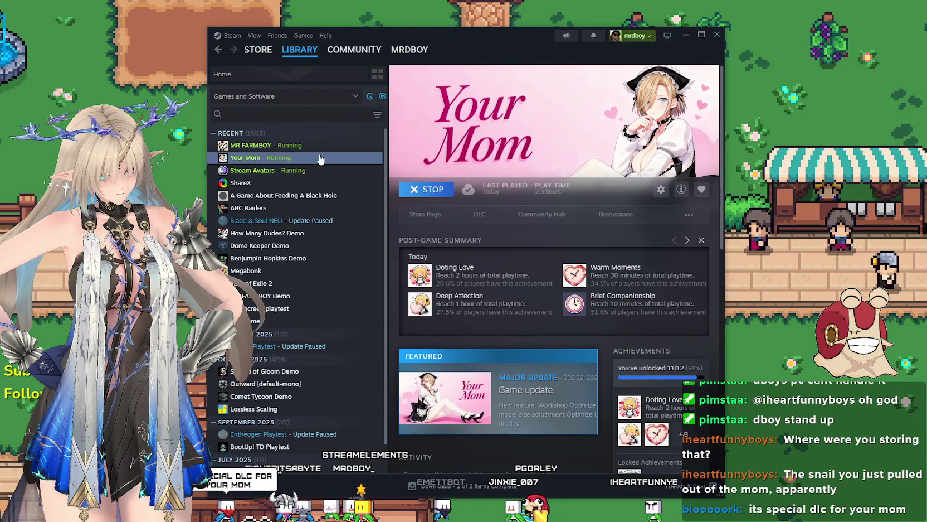
{"action": "left_click", "coordinate": [318, 146]}
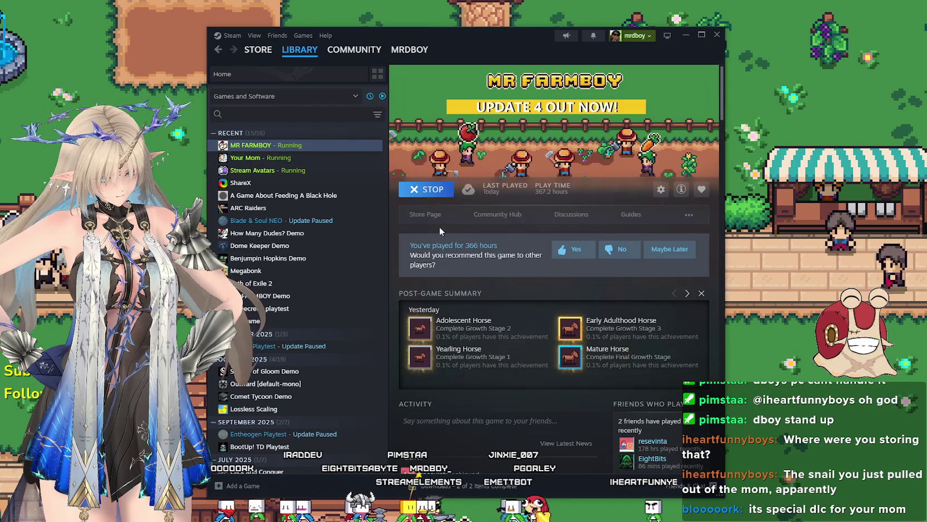
{"action": "left_click", "coordinate": [426, 216]}
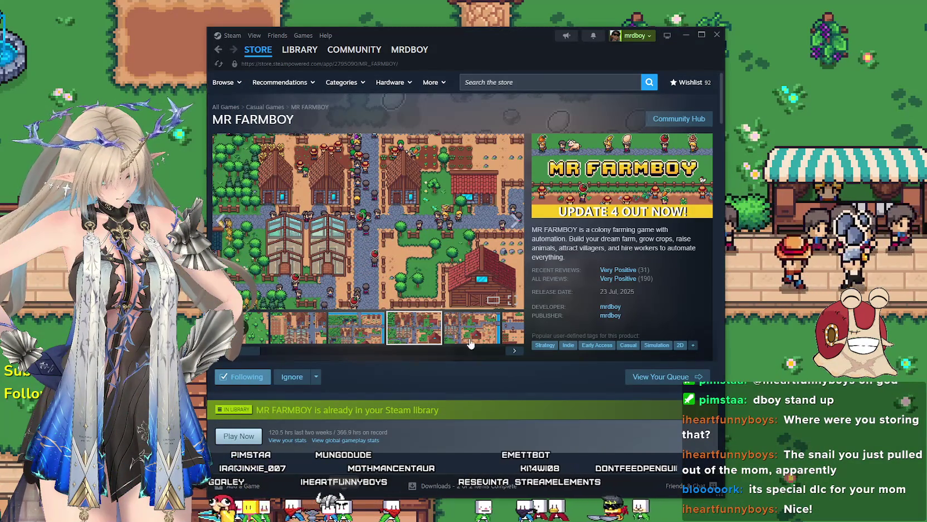
{"action": "scroll", "coordinate": [470, 336], "scroll_direction": "down", "scroll_amount": 3}
{"action": "scroll", "coordinate": [467, 339], "scroll_direction": "down", "scroll_amount": 4}
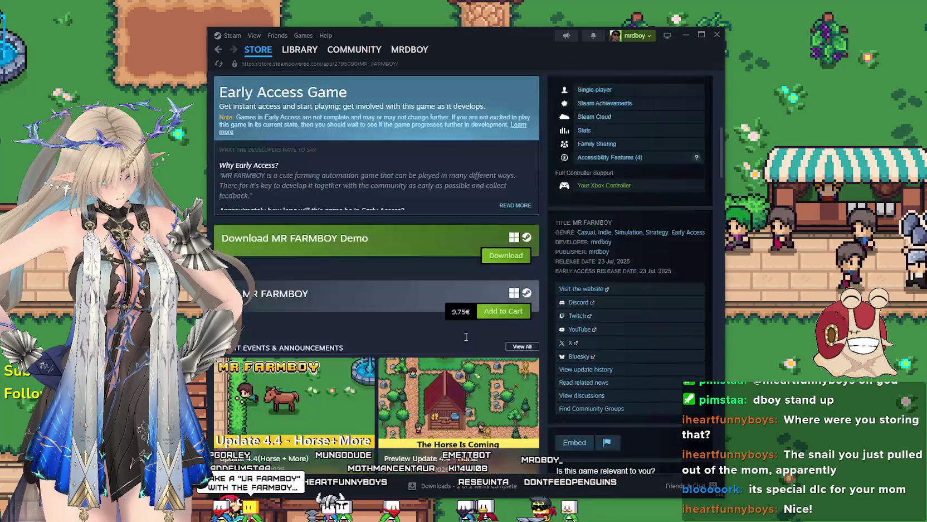
{"action": "scroll", "coordinate": [467, 341], "scroll_direction": "down", "scroll_amount": 14}
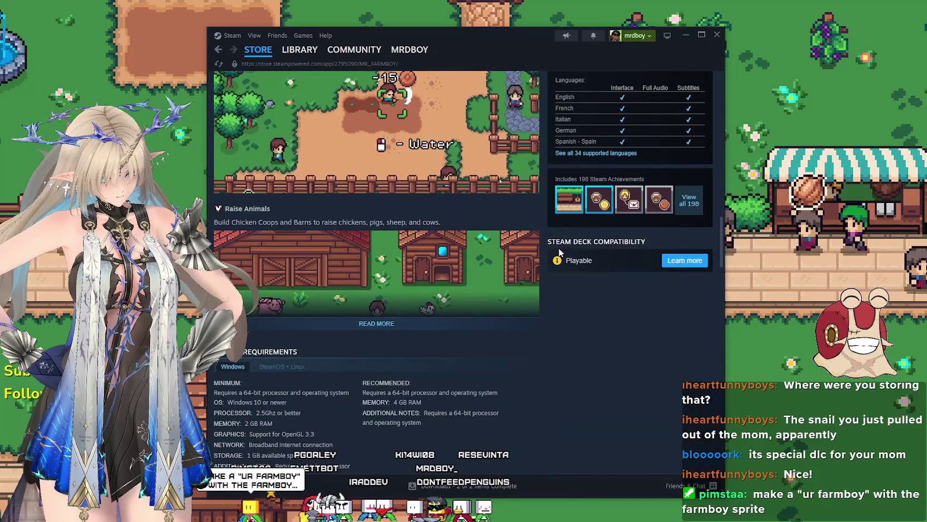
{"action": "left_click_drag", "start_coordinate": [552, 241], "coordinate": [628, 236]}
{"action": "triple_click", "coordinate": [620, 243]}
{"action": "scroll", "coordinate": [605, 340], "scroll_direction": "up", "scroll_amount": 12}
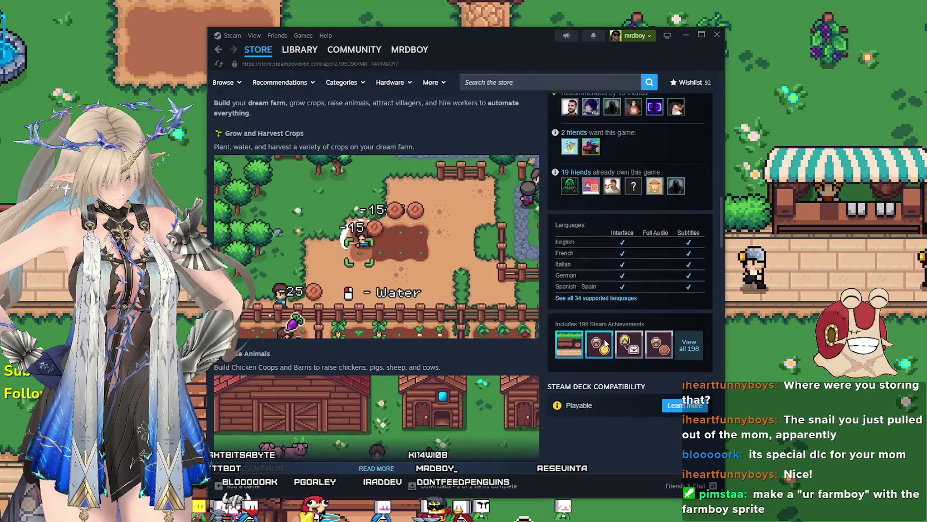
{"action": "scroll", "coordinate": [602, 340], "scroll_direction": "up", "scroll_amount": 5}
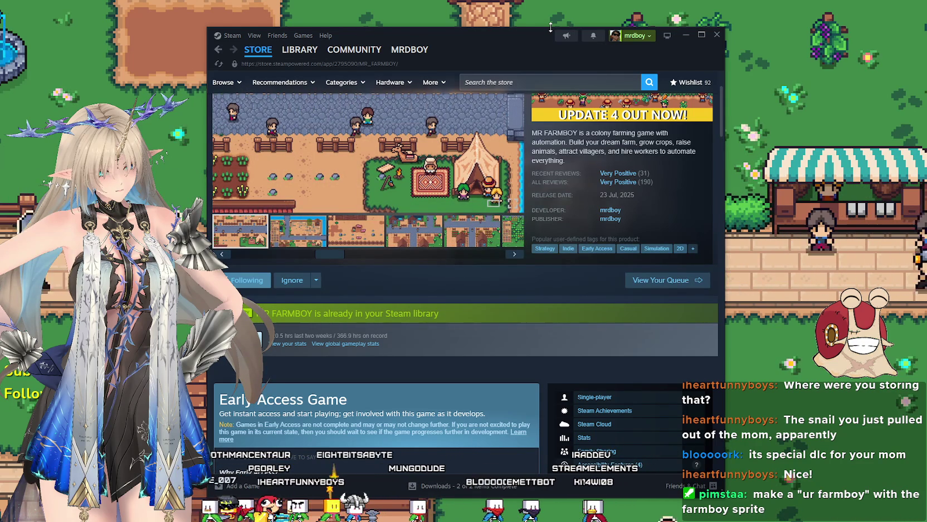
{"action": "left_click", "coordinate": [585, 278]}
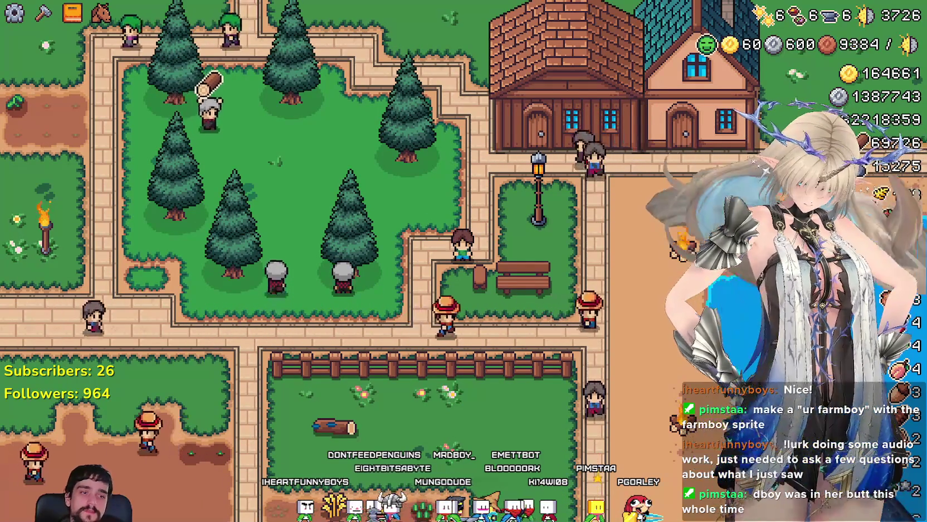
Switch from MR FARMBOY to the Godot editor showing main_menu
{"action": "key", "text": "alt+Tab"}
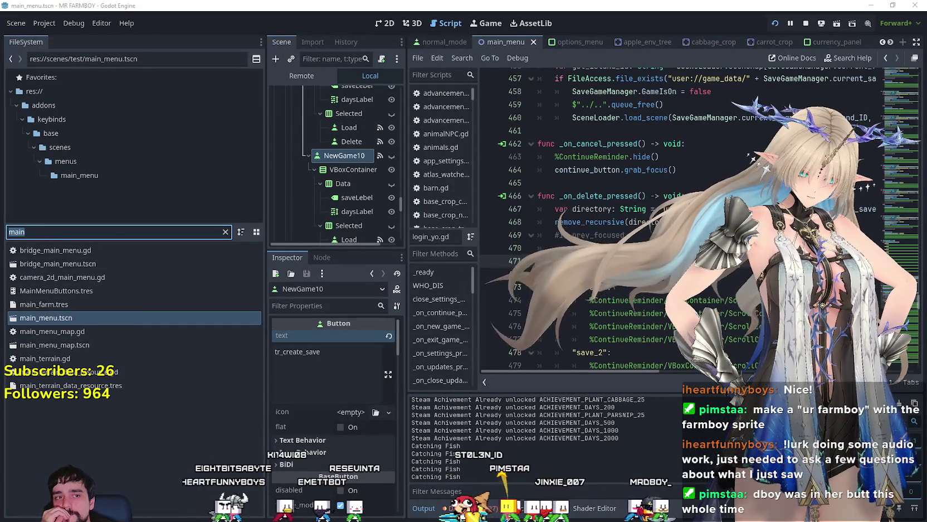
Filter the FileSystem dock for 'typ' and open data_types.gd
{"action": "left_click", "coordinate": [37, 232]}
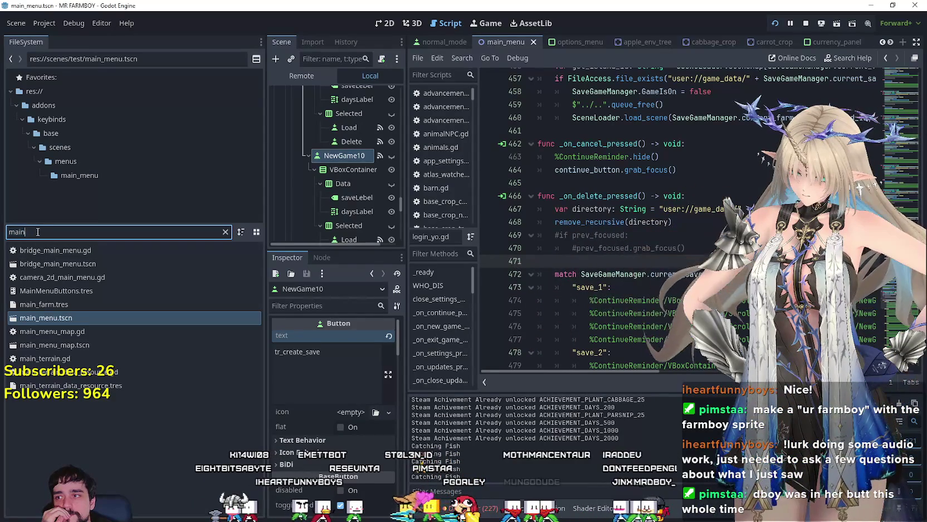
{"action": "type", "text": "type"}
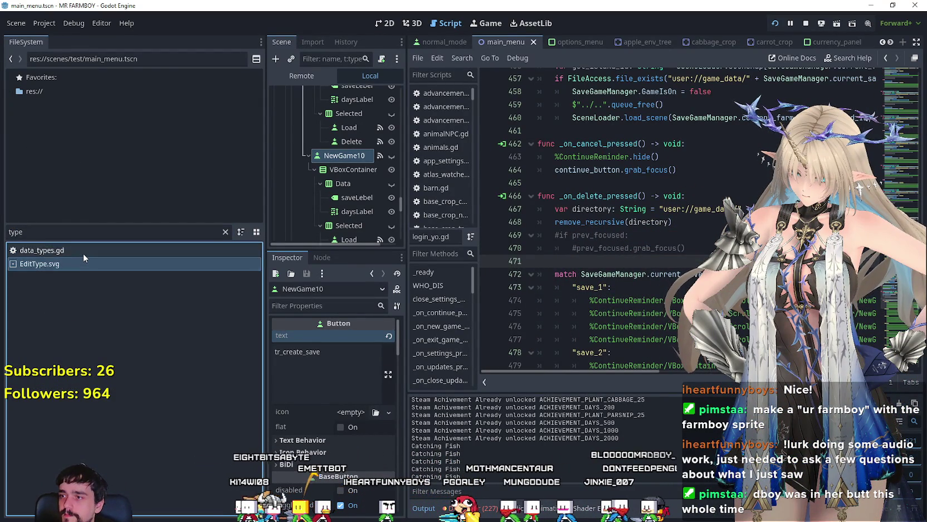
{"action": "double_click", "coordinate": [98, 254]}
{"action": "type", "text": "ONION_RED,"}
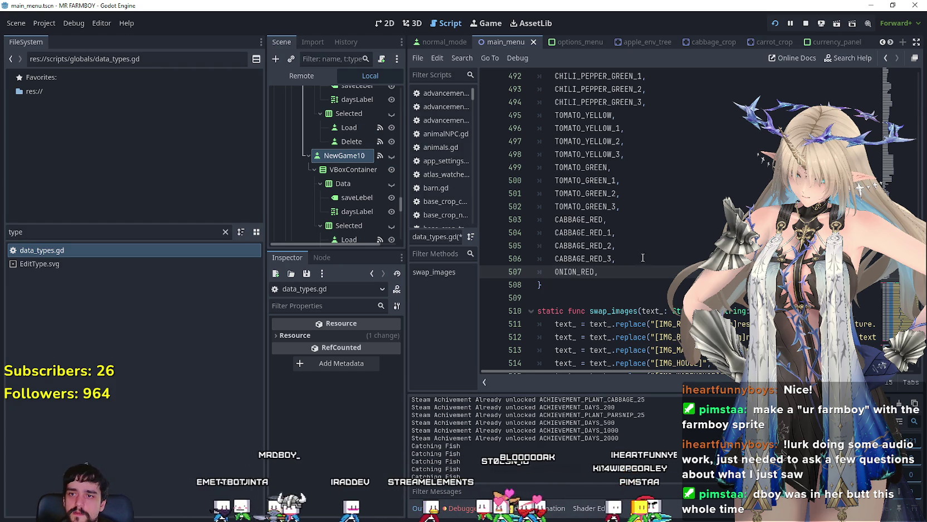
Add ONION_RED after CABBAGE_RED_3 in the crop enum and start a new line
{"action": "left_click_drag", "start_coordinate": [642, 258], "coordinate": [535, 219]}
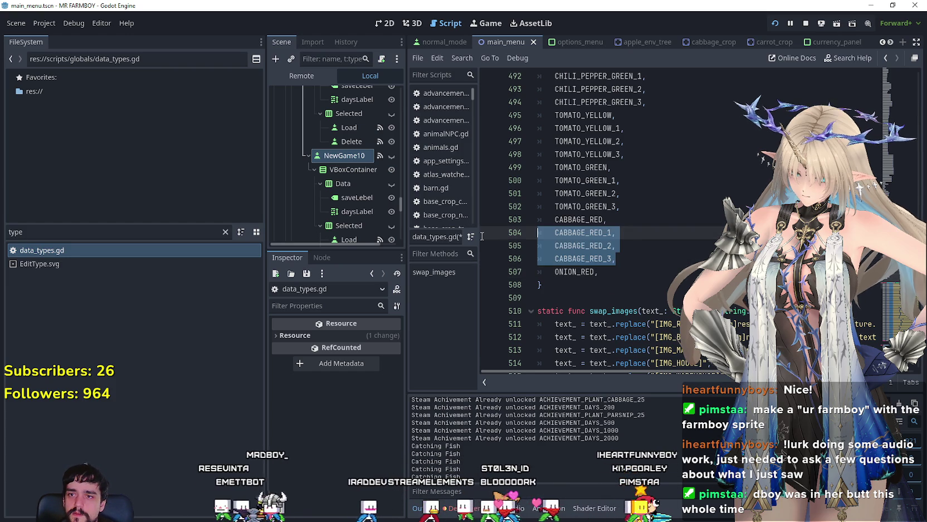
{"action": "left_click", "coordinate": [615, 274]}
{"action": "key", "text": "Return"}
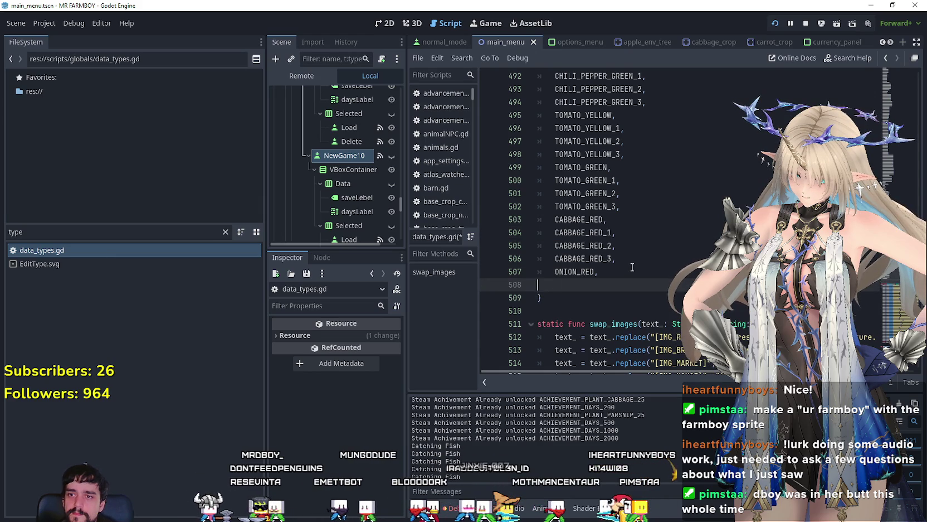
Add the ONION_RED_1–3 stages, then a GRAPES_GREEN entry with GRAPES_GREEN_1–3 below it
{"action": "type", "text": "CABBAGE_RED_1, \tCABBAGE_RED_2, \tCABBAGE_RED_3,"}
{"action": "double_click", "coordinate": [585, 271]}
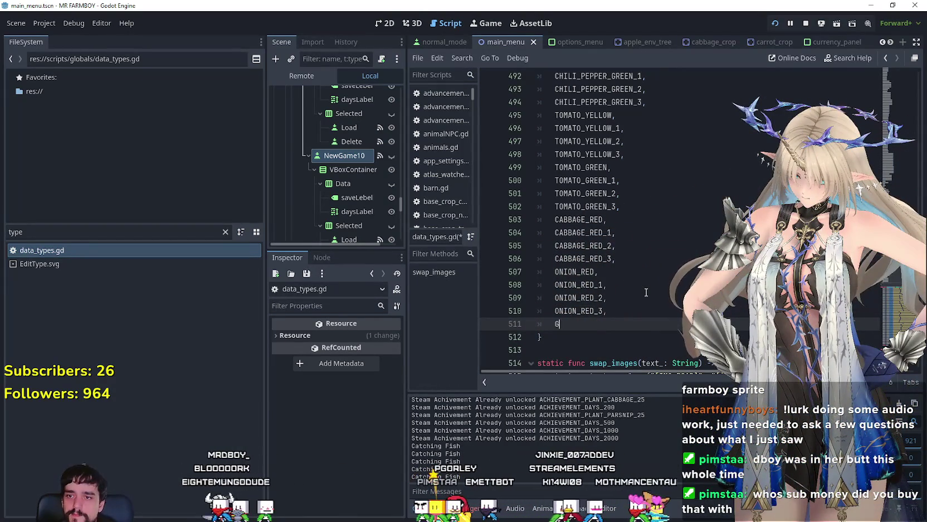
{"action": "type", "text": "GRAPES_GREE"}
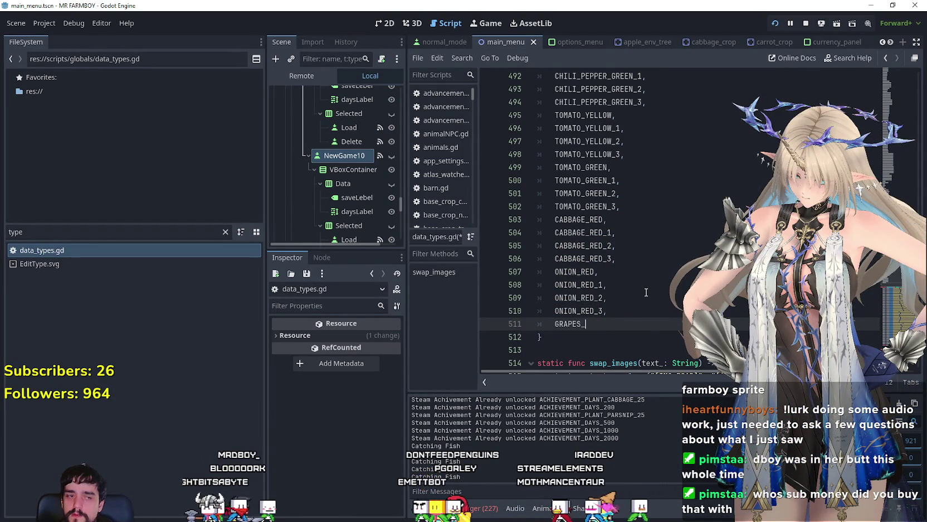
{"action": "type", "text": "N,"}
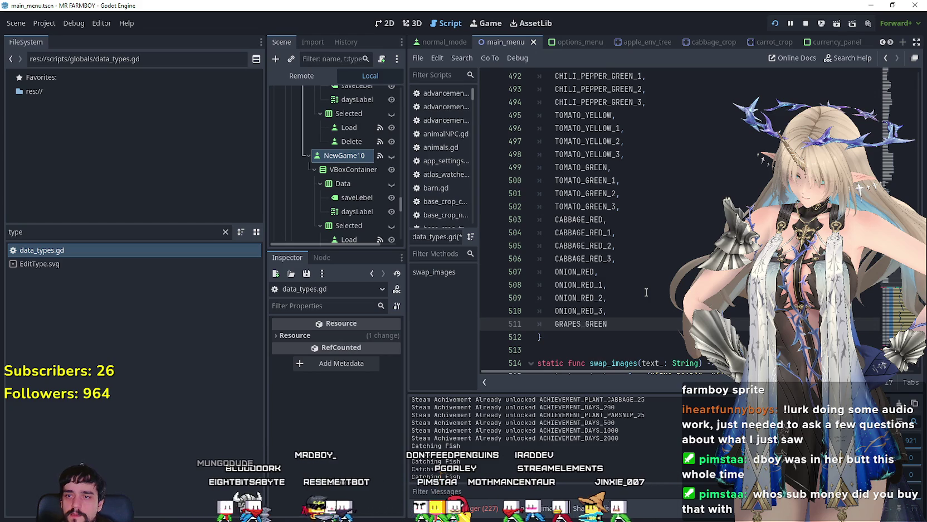
{"action": "left_click_drag", "start_coordinate": [608, 310], "coordinate": [538, 284]}
{"action": "key", "text": "ctrl+c"}
{"action": "left_click", "coordinate": [613, 324]}
{"action": "key", "text": "Return"}
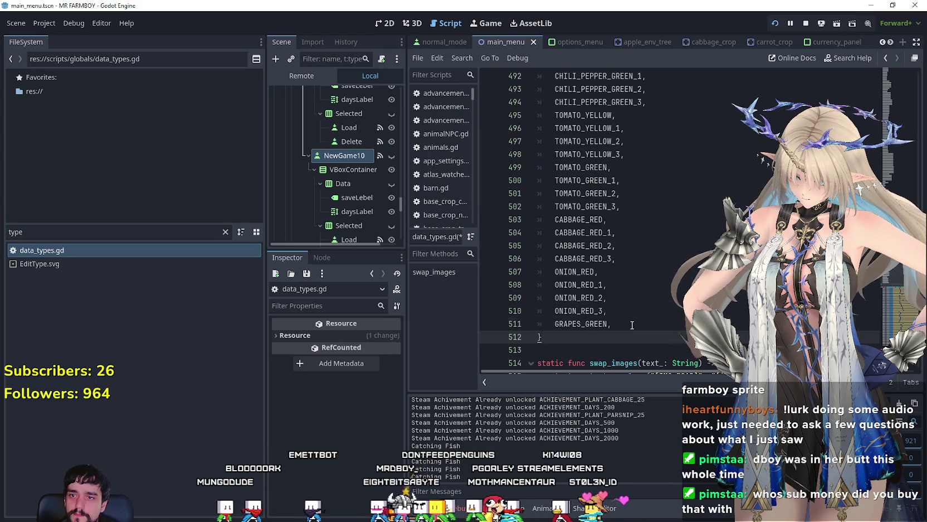
{"action": "key", "text": "ctrl+v"}
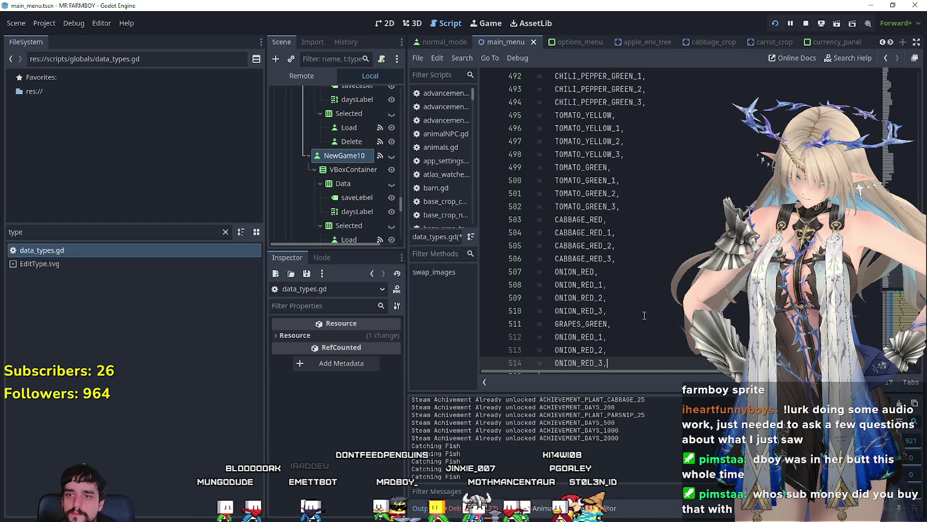
{"action": "scroll", "coordinate": [625, 290], "scroll_direction": "down", "scroll_amount": 2}
{"action": "mouse_move", "coordinate": [598, 258]}
{"action": "left_mouse_down"}
{"action": "mouse_move", "coordinate": [555, 258]}
{"action": "mouse_move", "coordinate": [582, 272]}
{"action": "mouse_move", "coordinate": [555, 271]}
{"action": "mouse_move", "coordinate": [571, 285]}
{"action": "mouse_move", "coordinate": [555, 285]}
{"action": "left_mouse_up"}
{"action": "type", "text": "GRAPES_GREEN"}
{"action": "type", "text": "GRAPES_GREEN"}
{"action": "type", "text": "GRAPES_GREEN"}
{"action": "left_click", "coordinate": [647, 284]}
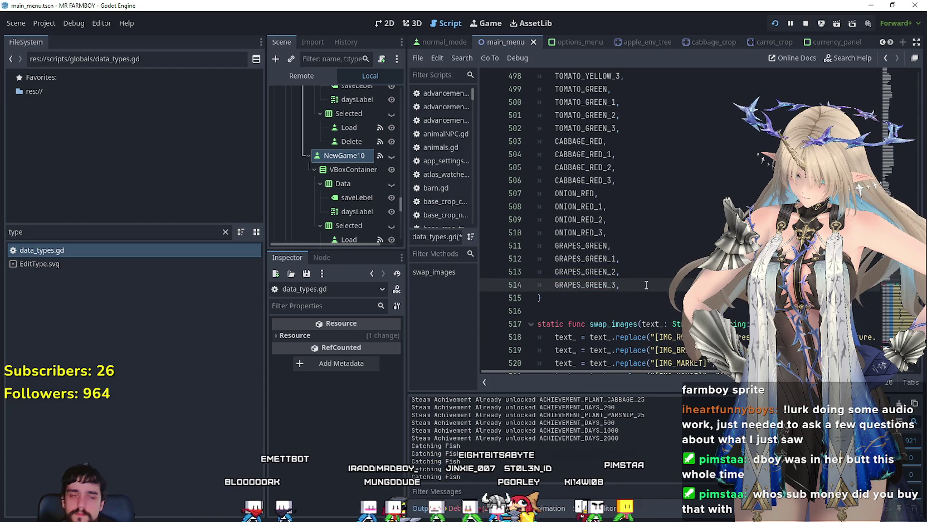
Duplicate the grape block and rename the copy to GRAPES_RED and GRAPES_RED_1–3
{"action": "left_click_drag", "start_coordinate": [651, 282], "coordinate": [550, 252]}
{"action": "key", "text": "ctrl+c"}
{"action": "left_click", "coordinate": [645, 289]}
{"action": "key", "text": "Return"}
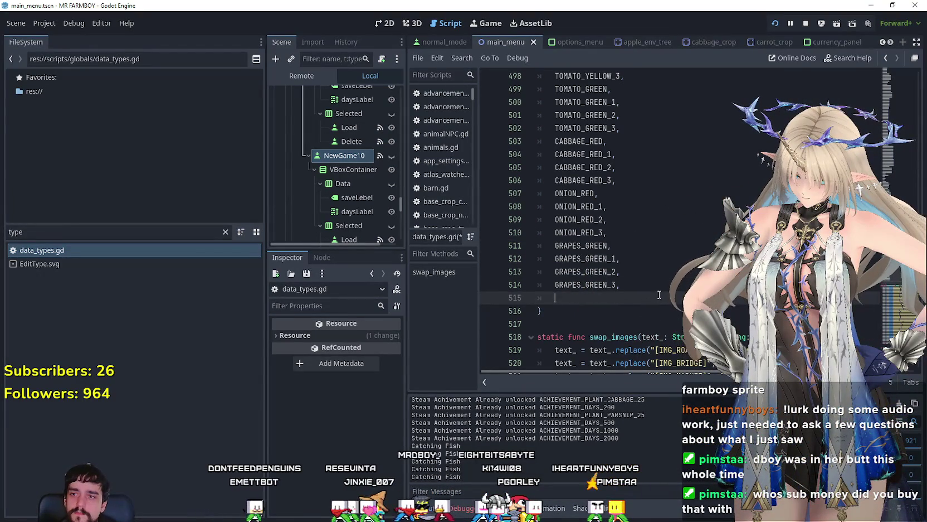
{"action": "key", "text": "ctrl+v"}
{"action": "scroll", "coordinate": [579, 297], "scroll_direction": "down", "scroll_amount": 1}
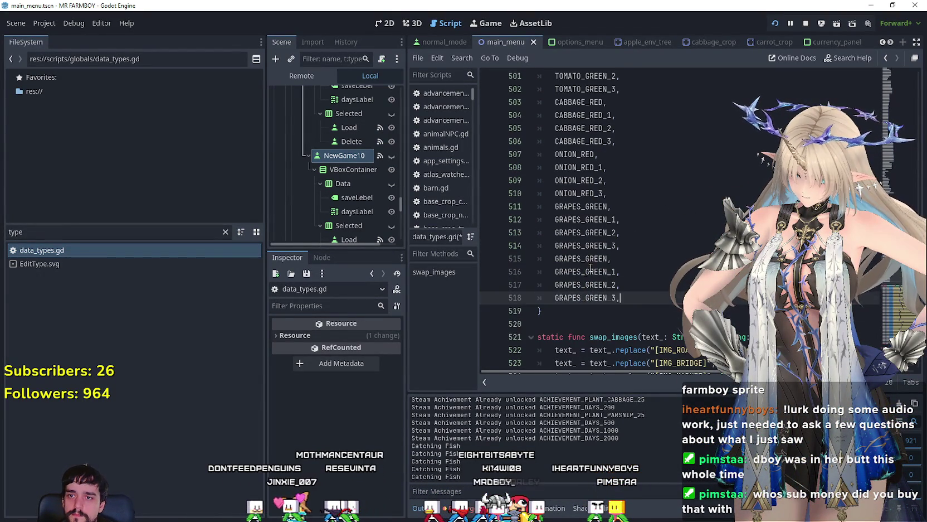
{"action": "left_click", "coordinate": [609, 256]}
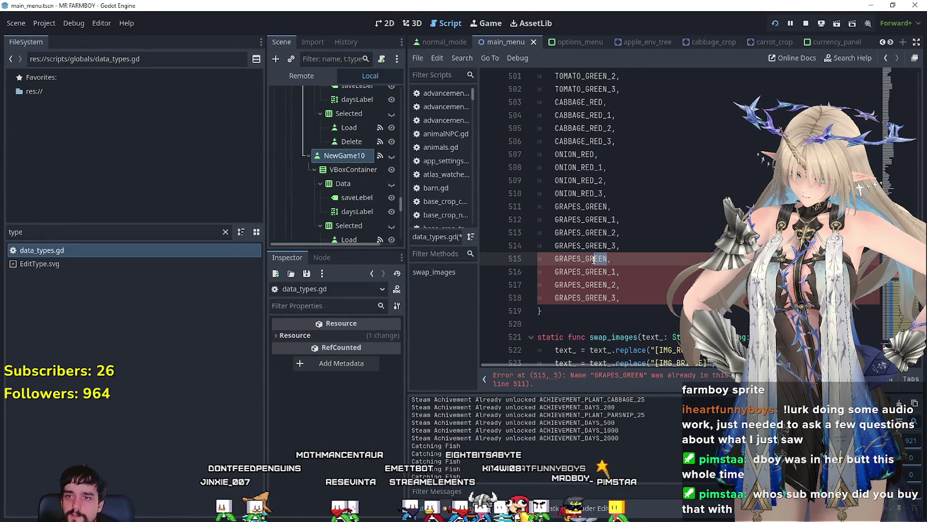
{"action": "key", "text": "BackSpace"}
{"action": "key", "text": "BackSpace"}
{"action": "key", "text": "BackSpace"}
{"action": "type", "text": "RE"}
{"action": "double_click", "coordinate": [590, 259]}
{"action": "key", "text": "ctrl+c"}
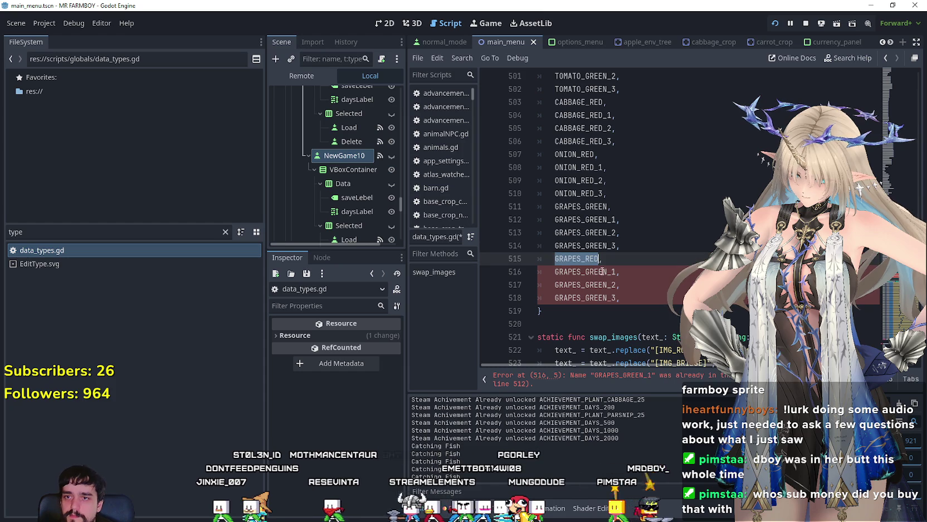
{"action": "left_click_drag", "start_coordinate": [608, 272], "coordinate": [555, 272]}
{"action": "key", "text": "ctrl+v"}
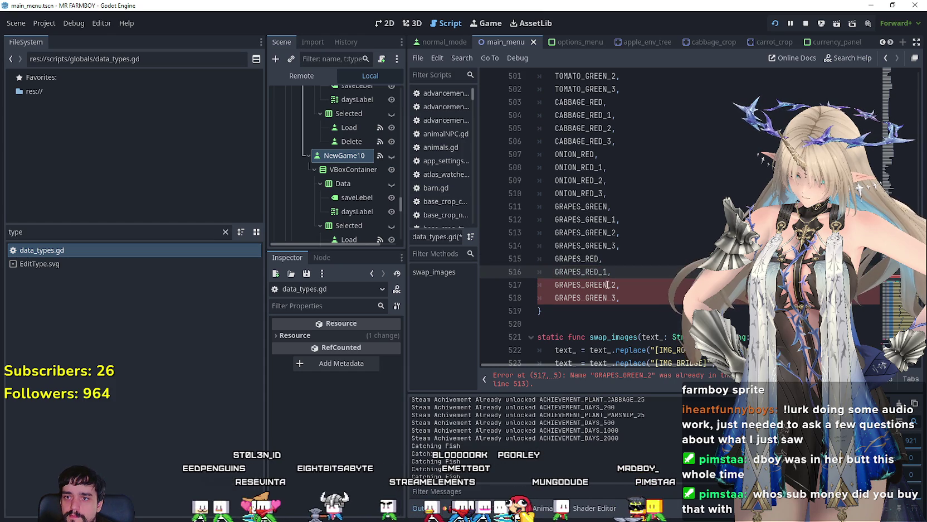
{"action": "left_click_drag", "start_coordinate": [607, 284], "coordinate": [542, 285]}
{"action": "key", "text": "ctrl+v"}
{"action": "left_click_drag", "start_coordinate": [608, 297], "coordinate": [554, 298]}
{"action": "key", "text": "ctrl+v"}
Paste another copy of the four GRAPES_RED lines below and start renaming it to corn
{"action": "left_click_drag", "start_coordinate": [620, 297], "coordinate": [522, 261]}
{"action": "key", "text": "ctrl+c"}
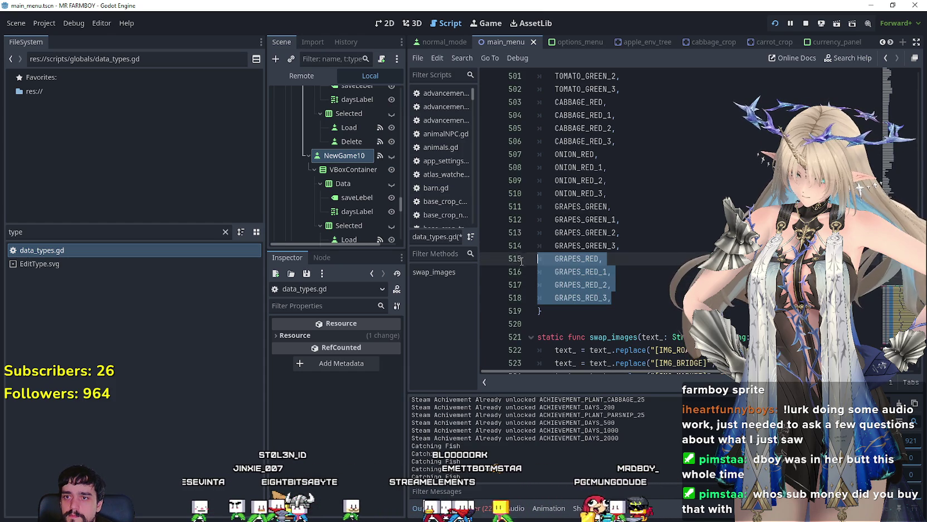
{"action": "left_click", "coordinate": [641, 302]}
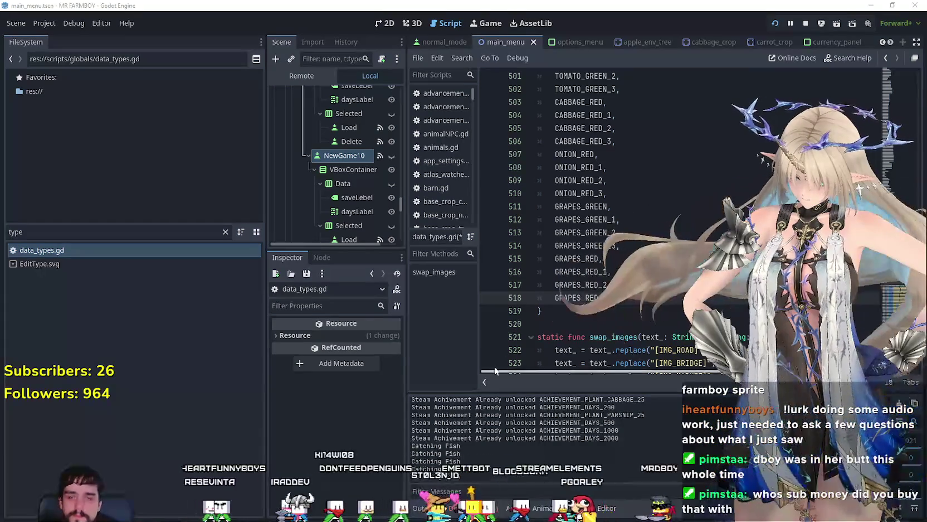
{"action": "key", "text": "Return"}
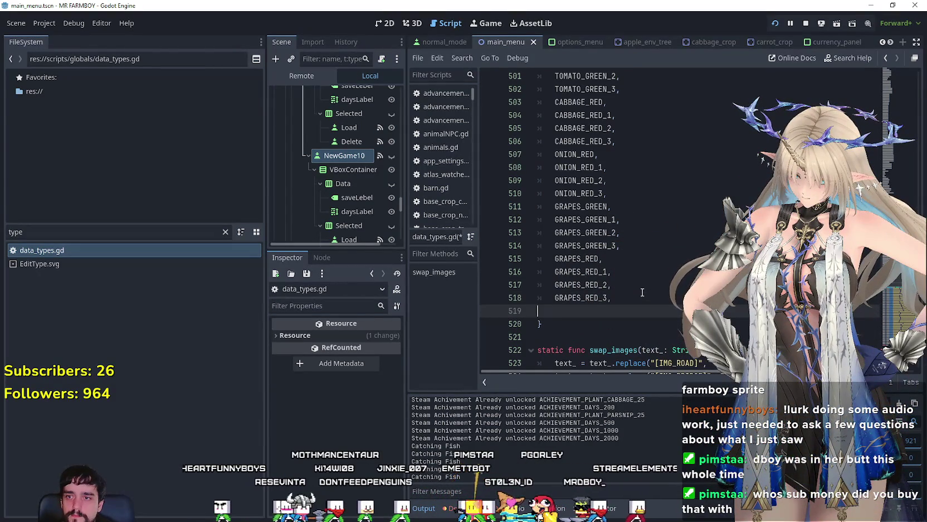
{"action": "key", "text": "ctrl+v"}
{"action": "left_click_drag", "start_coordinate": [600, 304], "coordinate": [590, 311]}
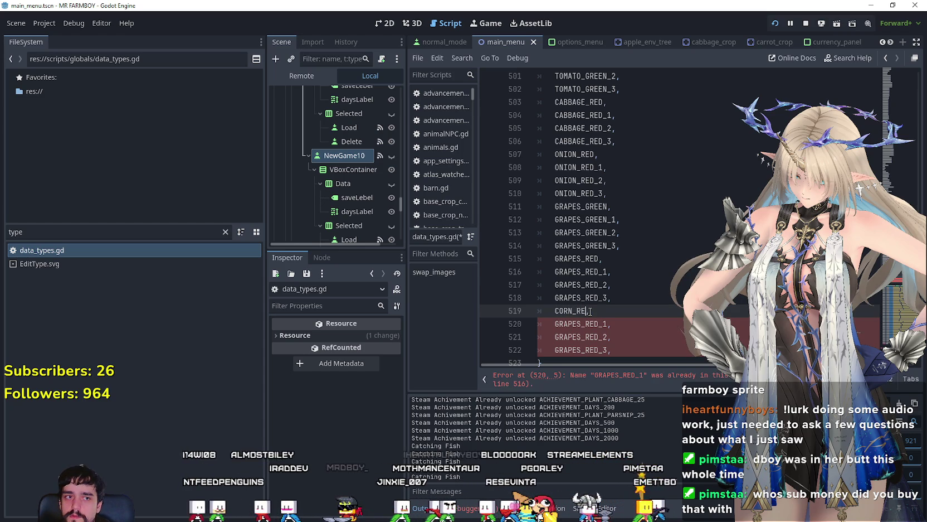
{"action": "type", "text": "E"}
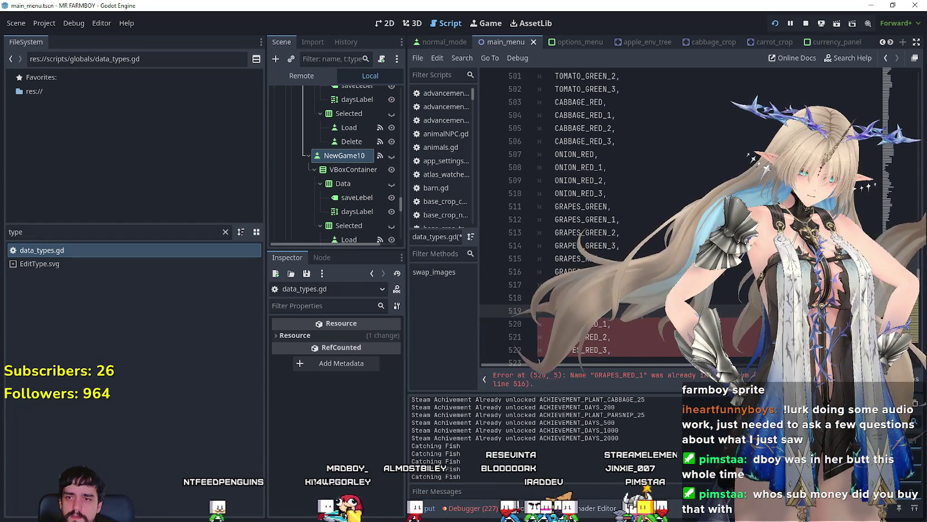
{"action": "key", "text": "alt+Tab"}
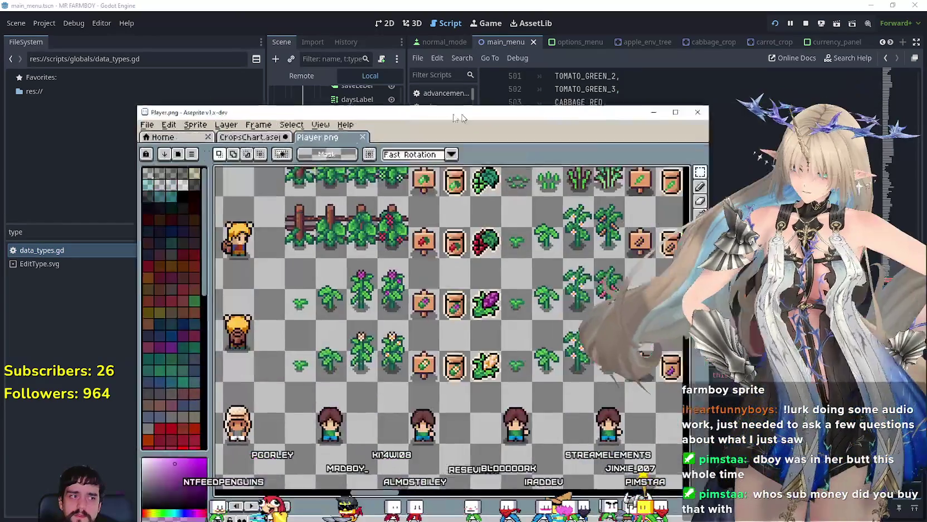
Pan and zoom around the CropsChart.aseprite crop sprites, then open the beet vs radish article
{"action": "scroll", "coordinate": [392, 239], "scroll_direction": "down", "scroll_amount": 2}
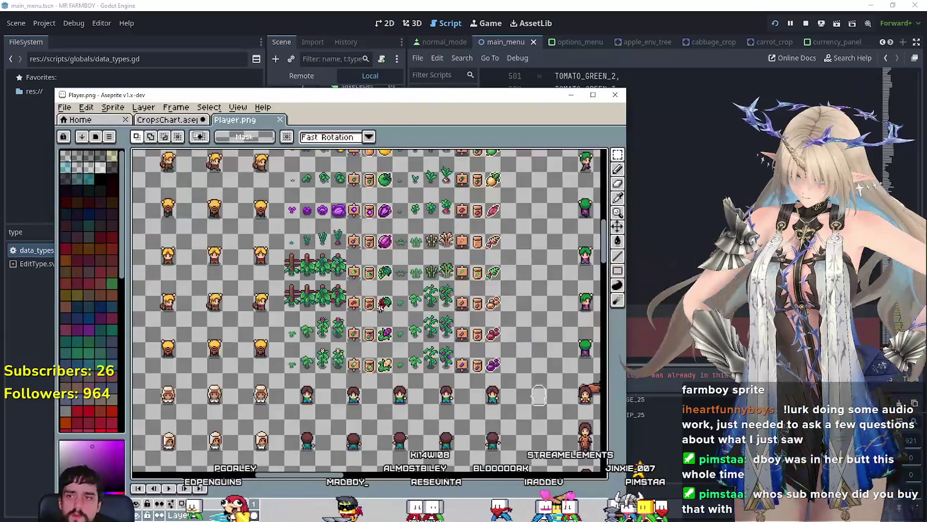
{"action": "left_click", "coordinate": [168, 120]}
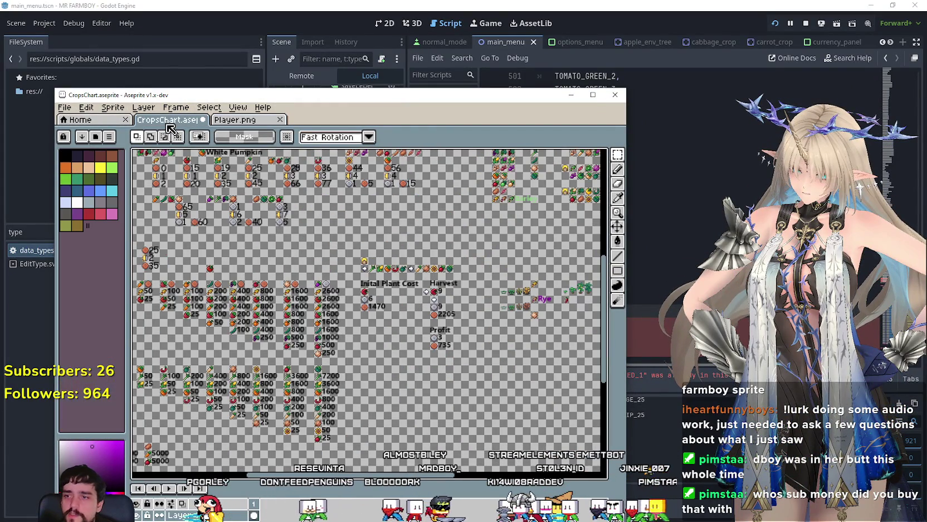
{"action": "scroll", "coordinate": [463, 376], "scroll_direction": "up", "scroll_amount": 3}
{"action": "scroll", "coordinate": [463, 427], "scroll_direction": "down", "scroll_amount": 3}
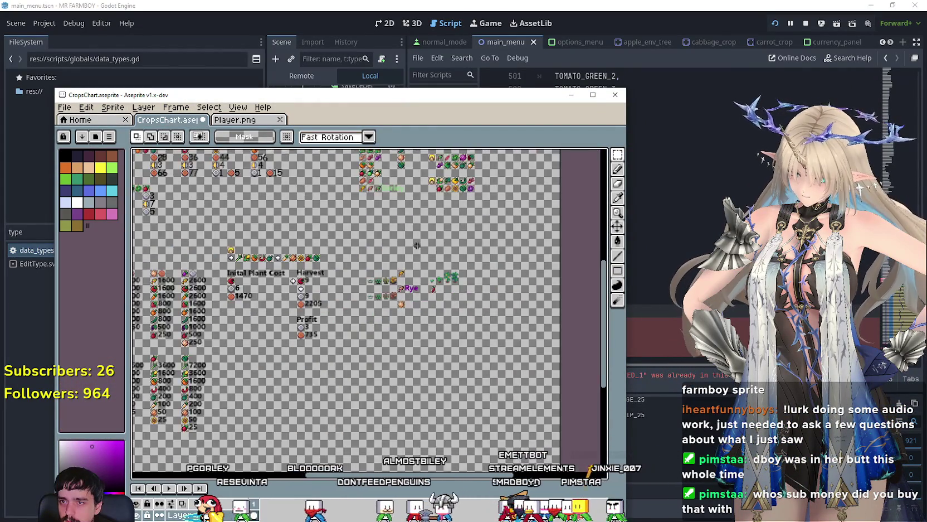
{"action": "scroll", "coordinate": [375, 335], "scroll_direction": "up", "scroll_amount": 2}
{"action": "scroll", "coordinate": [335, 226], "scroll_direction": "up", "scroll_amount": 2}
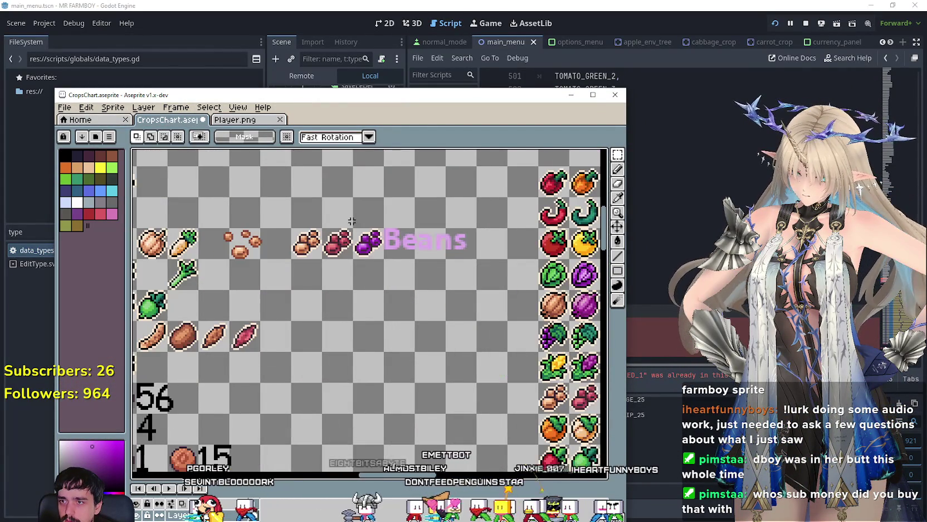
{"action": "scroll", "coordinate": [339, 246], "scroll_direction": "down", "scroll_amount": 2}
{"action": "scroll", "coordinate": [151, 159], "scroll_direction": "down", "scroll_amount": 2}
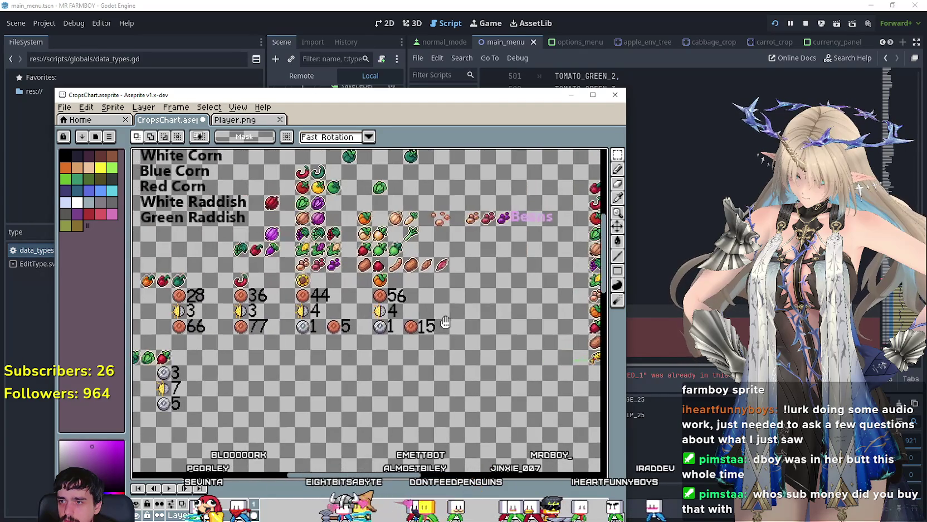
{"action": "scroll", "coordinate": [297, 327], "scroll_direction": "up", "scroll_amount": 2}
{"action": "scroll", "coordinate": [357, 377], "scroll_direction": "up", "scroll_amount": 3}
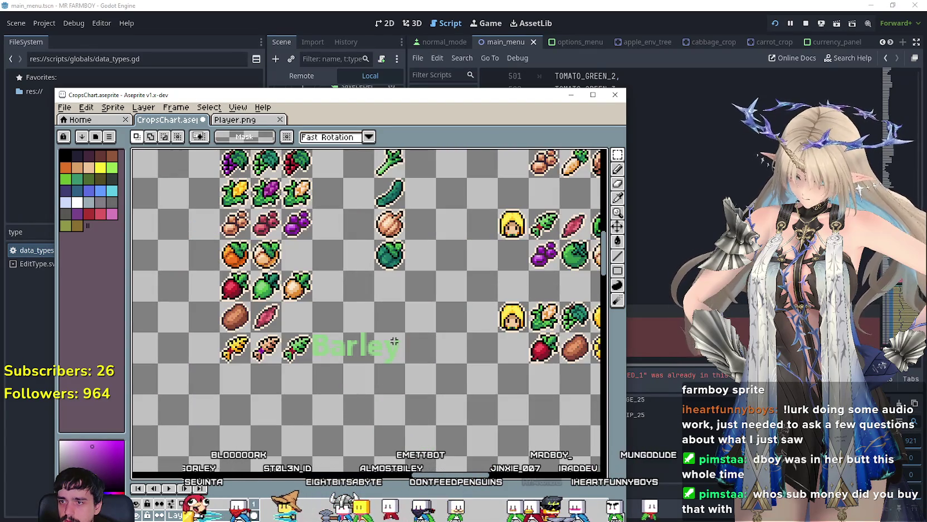
{"action": "scroll", "coordinate": [357, 377], "scroll_direction": "down", "scroll_amount": 2}
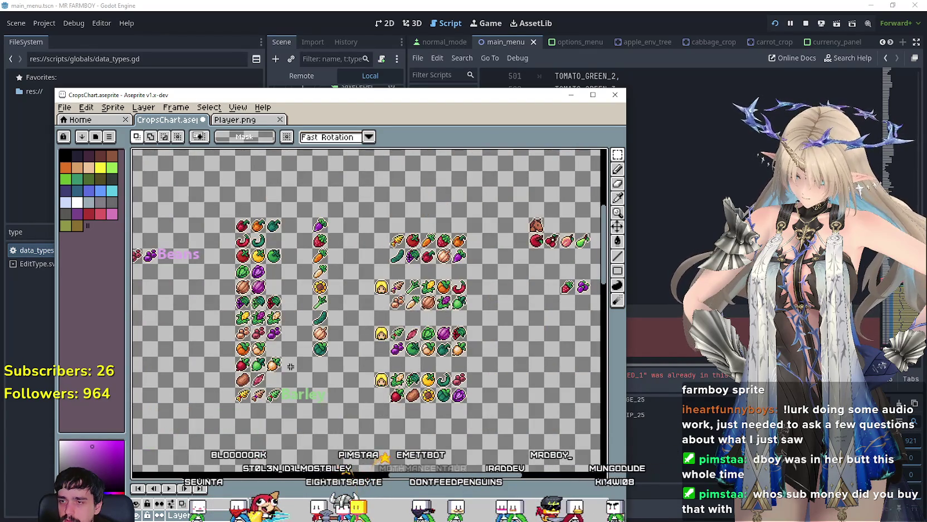
{"action": "left_click_drag", "start_coordinate": [282, 382], "coordinate": [399, 322]}
{"action": "scroll", "coordinate": [391, 282], "scroll_direction": "up", "scroll_amount": 2}
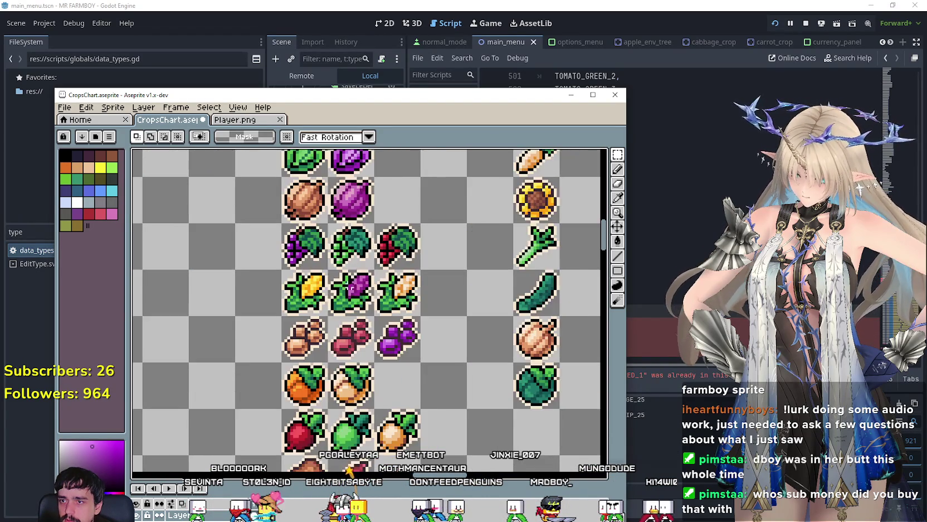
{"action": "scroll", "coordinate": [391, 282], "scroll_direction": "down", "scroll_amount": 1}
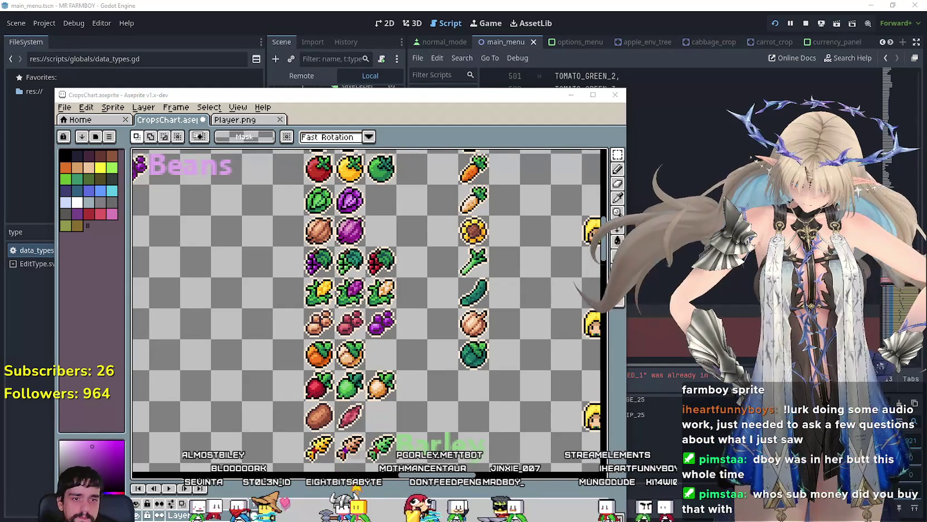
{"action": "key", "text": "alt+Tab"}
{"action": "left_click", "coordinate": [758, 49]}
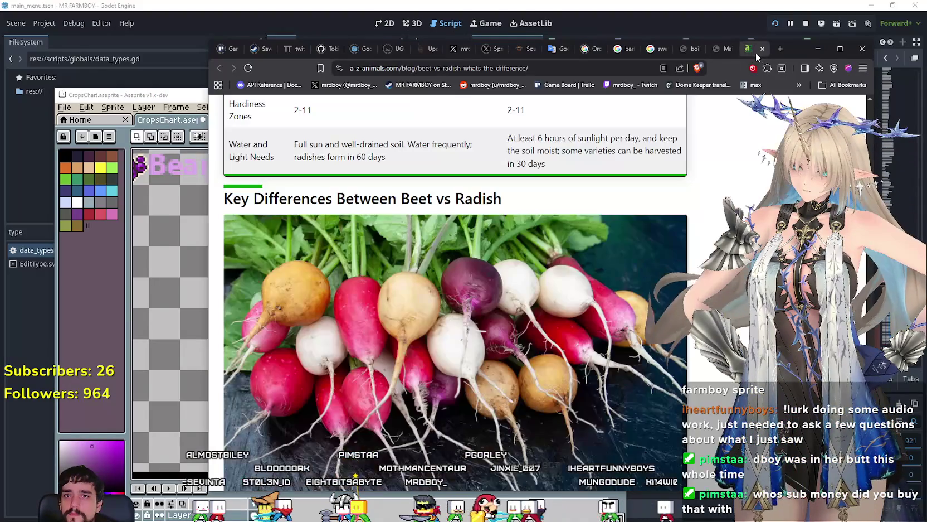
View the maize varieties photo and the other sprite sheet, then return to data_types.gd
{"action": "left_click", "coordinate": [716, 50]}
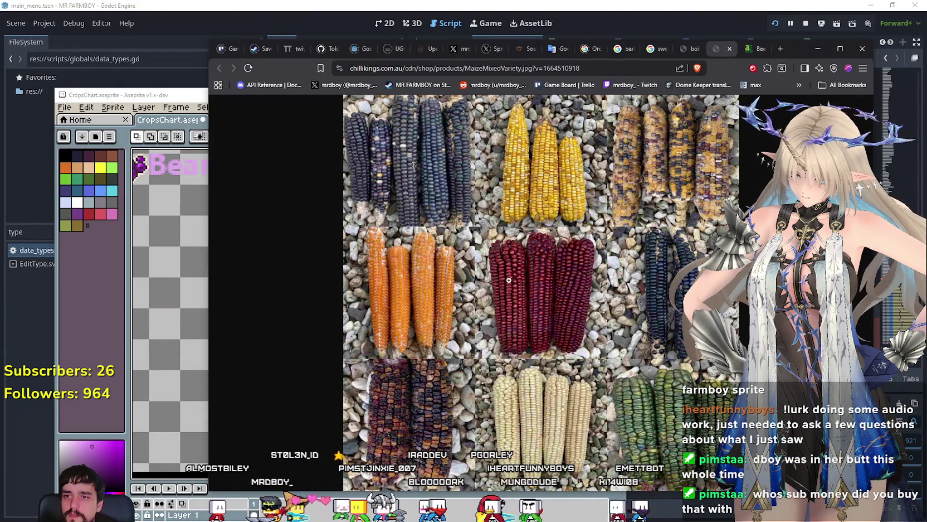
{"action": "key", "text": "alt+Tab"}
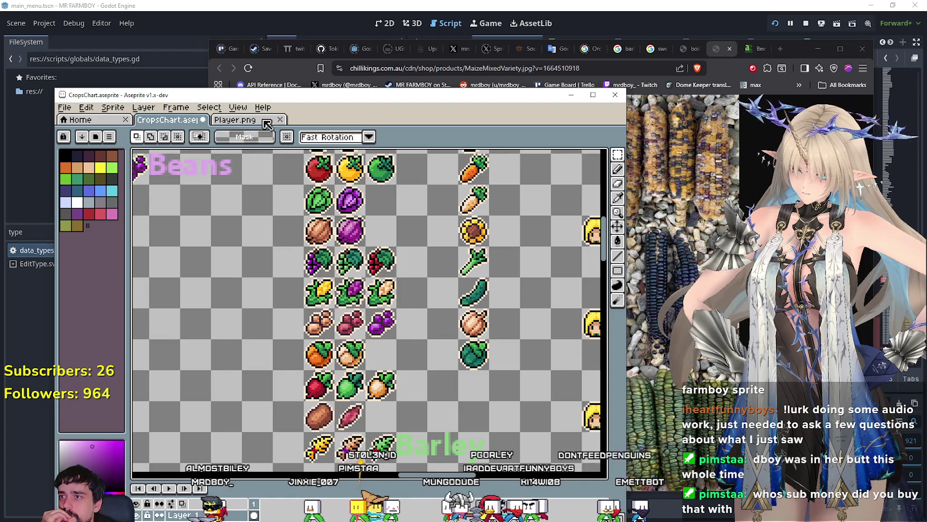
{"action": "left_click", "coordinate": [228, 123]}
{"action": "key", "text": "alt+Tab"}
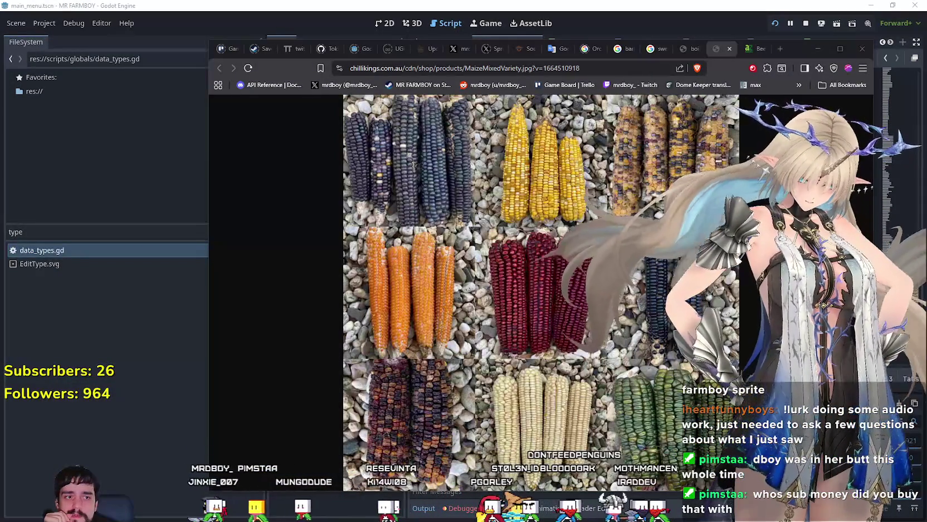
{"action": "left_click", "coordinate": [580, 4]}
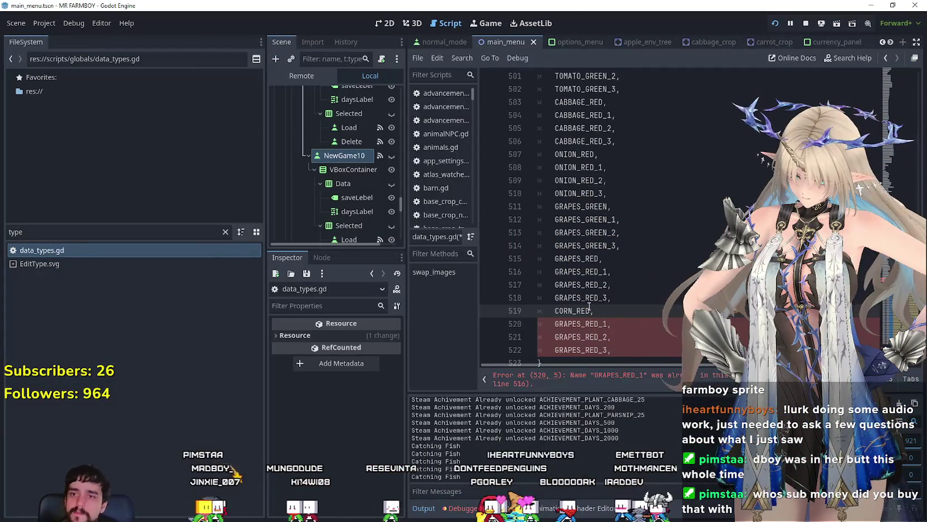
Rename the copied grape stages to CORN_RED_1, CORN_RED_2 and CORN_RED_3
{"action": "left_click", "coordinate": [579, 323]}
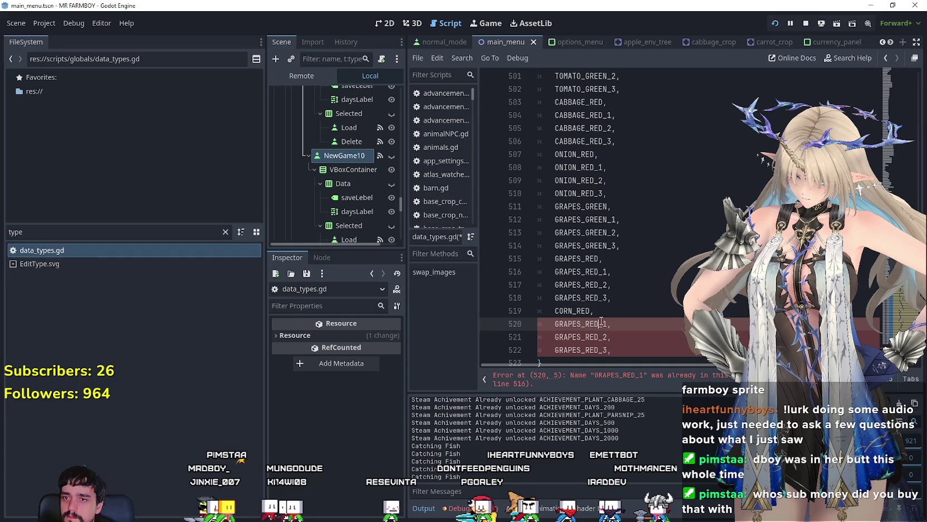
{"action": "type", "text": "CORN_RED"}
{"action": "left_click_drag", "start_coordinate": [599, 336], "coordinate": [575, 338]}
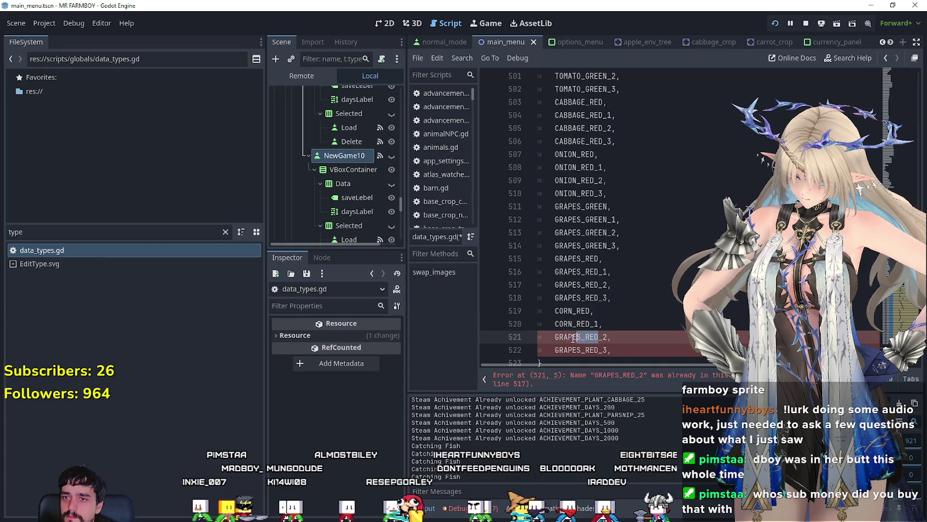
{"action": "type", "text": "CORN_RED"}
{"action": "scroll", "coordinate": [574, 323], "scroll_direction": "down", "scroll_amount": 1}
{"action": "left_click", "coordinate": [599, 311]}
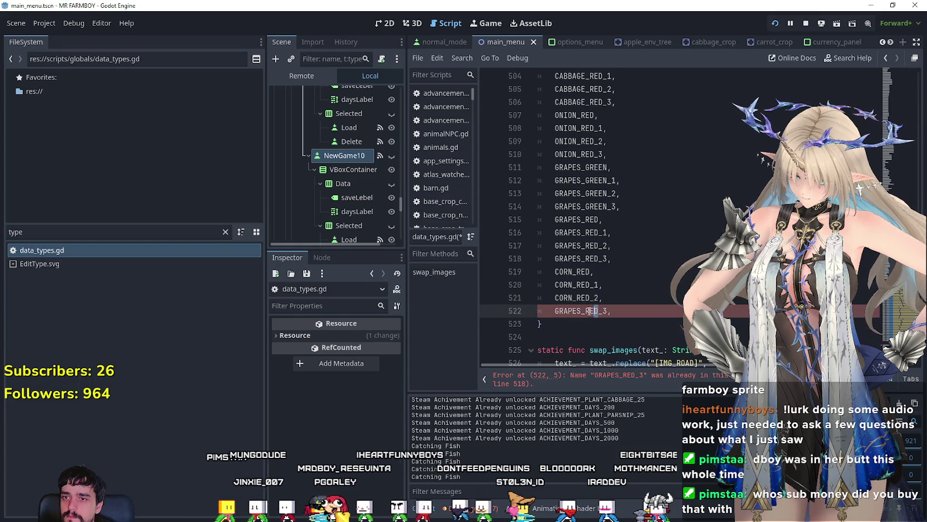
{"action": "type", "text": "CORN"}
Duplicate the CORN_RED block and rename it to CORN_WHITE and CORN_WHITE_1–3
{"action": "left_click_drag", "start_coordinate": [618, 312], "coordinate": [523, 274]}
{"action": "key", "text": "ctrl+c"}
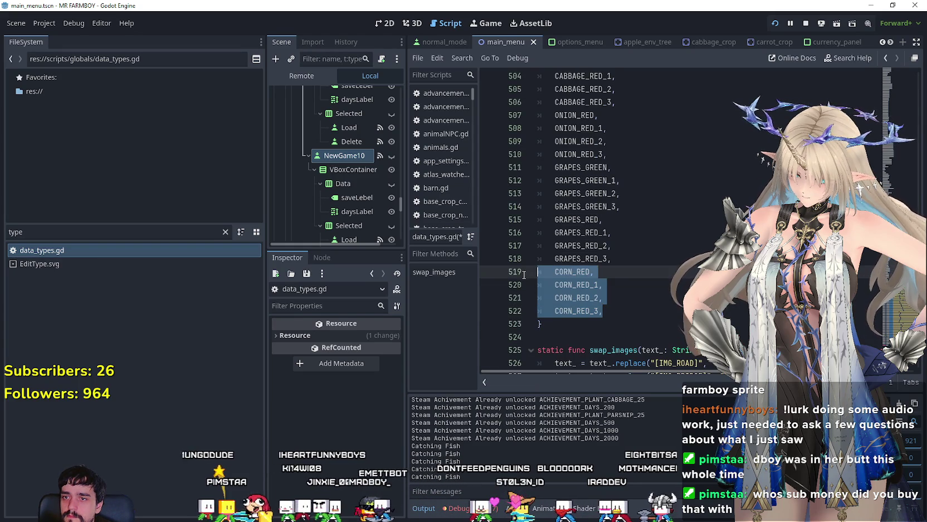
{"action": "left_click", "coordinate": [620, 313]}
{"action": "key", "text": "Return"}
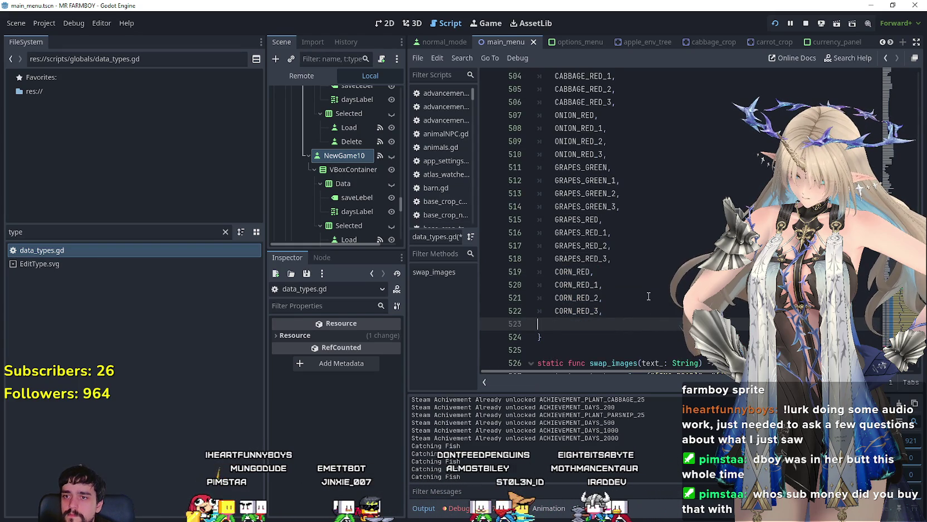
{"action": "key", "text": "ctrl+v"}
{"action": "scroll", "coordinate": [601, 290], "scroll_direction": "down", "scroll_amount": 1}
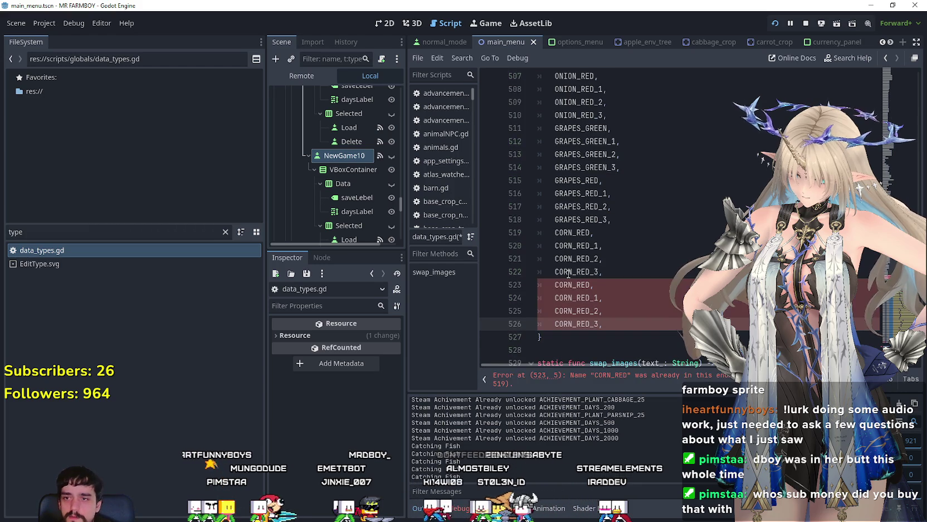
{"action": "left_click", "coordinate": [591, 285]}
{"action": "key", "text": "BackSpace"}
{"action": "key", "text": "BackSpace"}
{"action": "key", "text": "BackSpace"}
{"action": "type", "text": "WHI"}
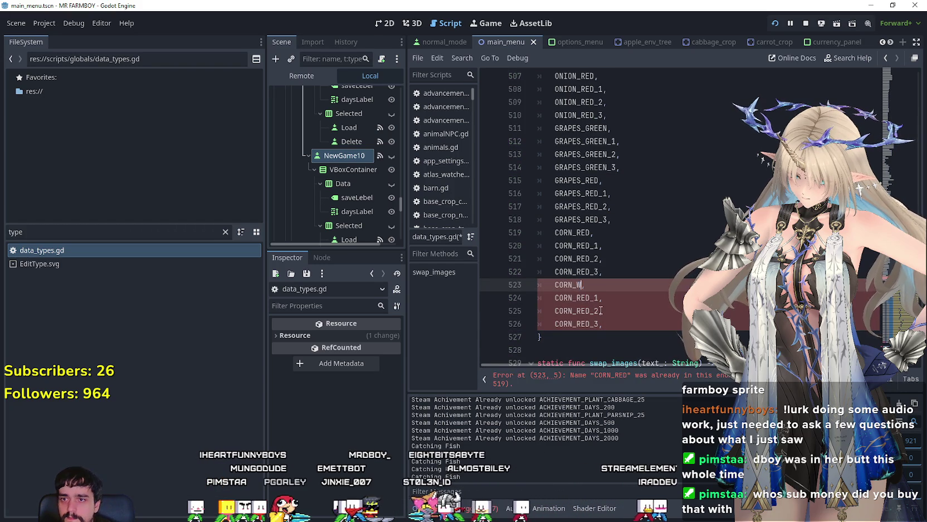
{"action": "type", "text": "TE"}
{"action": "key", "text": "ctrl+shift+Left"}
{"action": "key", "text": "ctrl+c"}
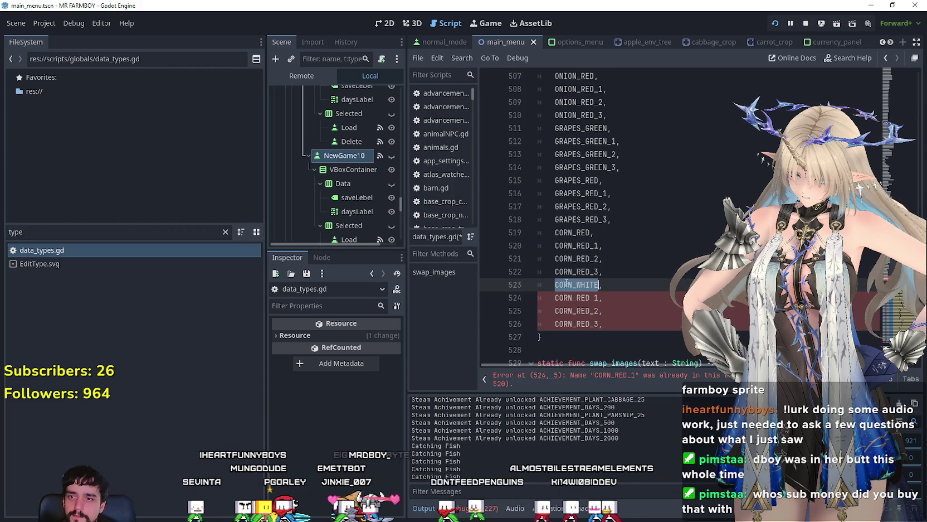
{"action": "mouse_move", "coordinate": [590, 297]}
{"action": "left_mouse_down"}
{"action": "mouse_move", "coordinate": [556, 297]}
{"action": "mouse_move", "coordinate": [556, 311]}
{"action": "mouse_move", "coordinate": [587, 323]}
{"action": "mouse_move", "coordinate": [568, 324]}
{"action": "left_mouse_up"}
{"action": "key", "text": "ctrl+v"}
{"action": "key", "text": "ctrl+v"}
{"action": "key", "text": "ctrl+v"}
{"action": "left_click", "coordinate": [628, 324]}
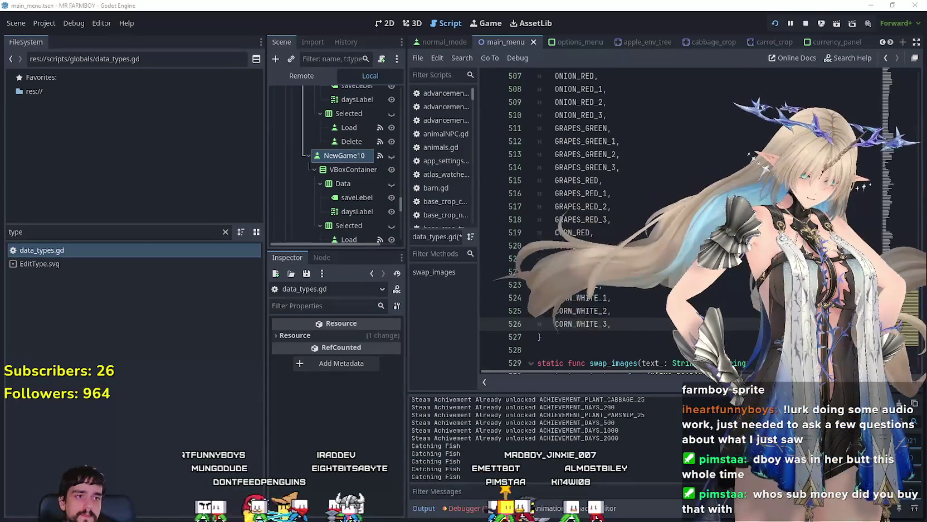
Paste another copy of the four CORN_WHITE lines below the block
{"action": "left_click_drag", "start_coordinate": [555, 297], "coordinate": [538, 266]}
{"action": "mouse_move", "coordinate": [611, 324]}
{"action": "left_mouse_down"}
{"action": "mouse_move", "coordinate": [538, 262]}
{"action": "mouse_move", "coordinate": [537, 234]}
{"action": "mouse_move", "coordinate": [534, 284]}
{"action": "left_mouse_up"}
{"action": "left_click", "coordinate": [644, 324]}
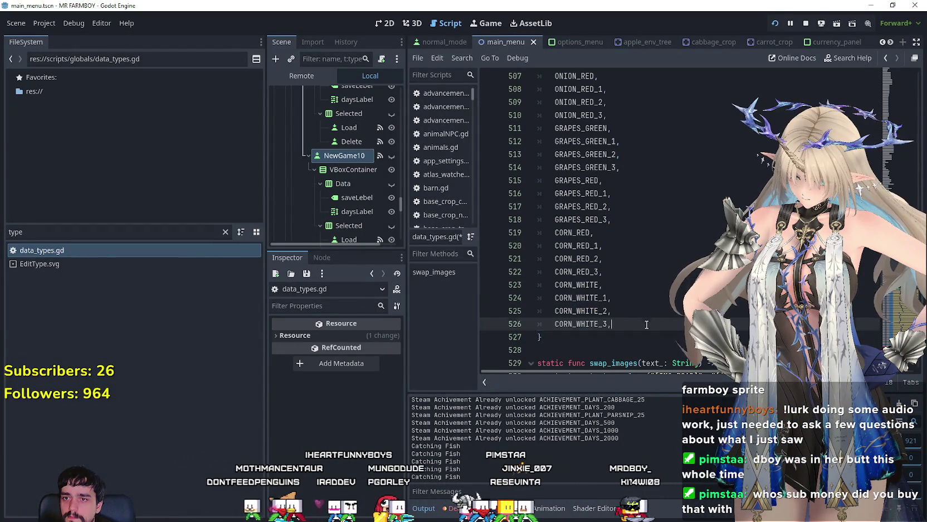
{"action": "key", "text": "Return"}
{"action": "type", "text": "CORN_WHITE, \tCORN_WHITE_1, \tCORN_WHITE_2, \tCORN_WHITE_3,"}
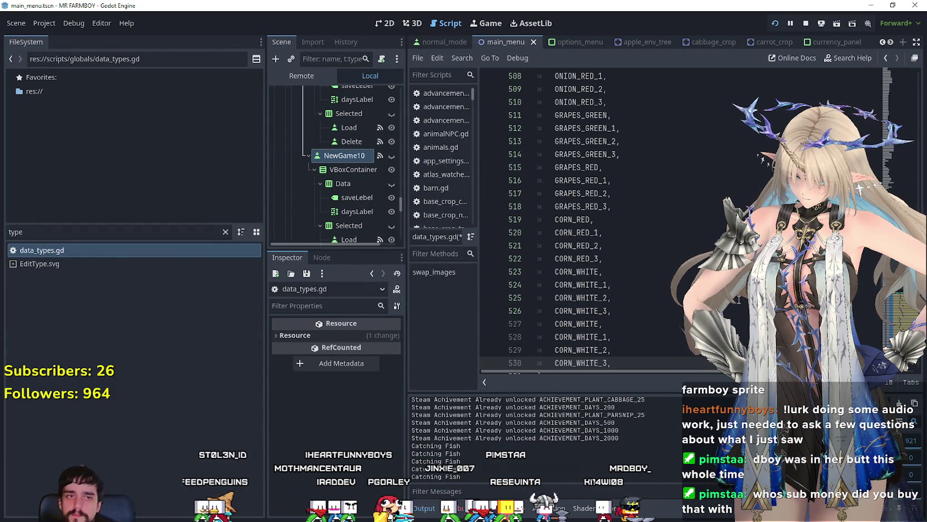
{"action": "scroll", "coordinate": [558, 312], "scroll_direction": "down", "scroll_amount": 1}
{"action": "double_click", "coordinate": [589, 286]}
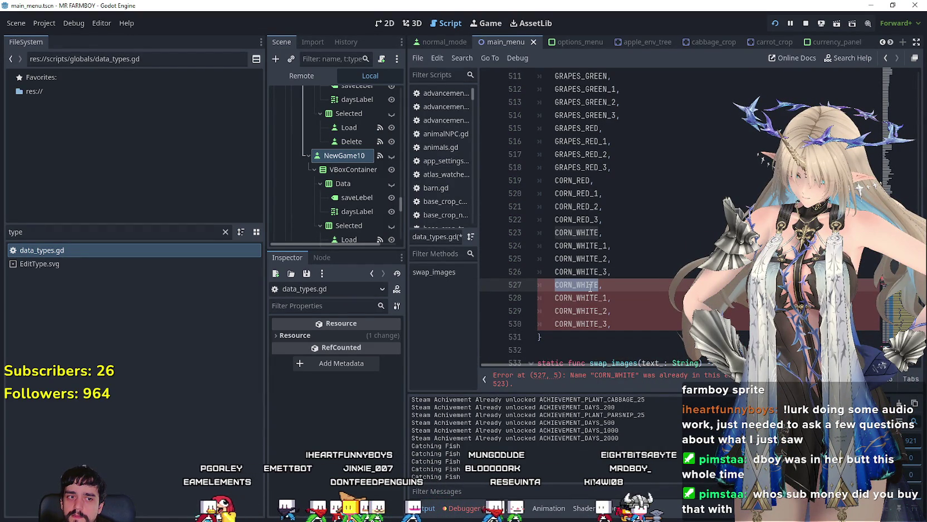
{"action": "scroll", "coordinate": [591, 286], "scroll_direction": "down", "scroll_amount": 1}
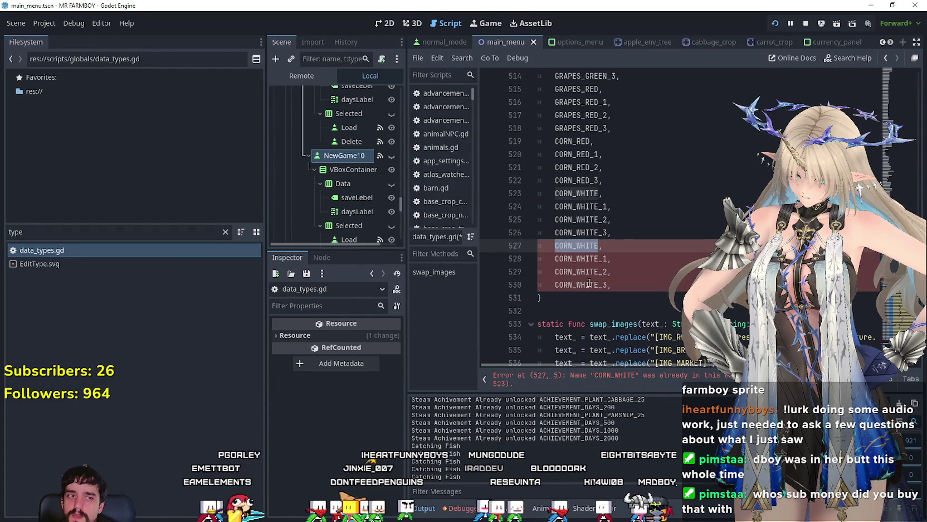
{"action": "left_click", "coordinate": [580, 233]}
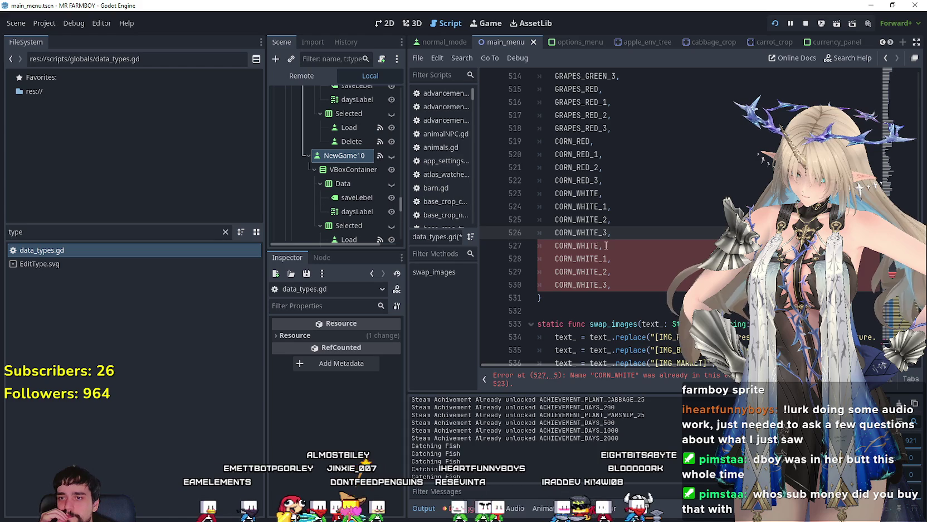
Rename the duplicate corn block on lines 527–530 to PUMPKIN_WHITE and PUMPKIN_WHITE_1–3
{"action": "left_click_drag", "start_coordinate": [598, 245], "coordinate": [578, 249]}
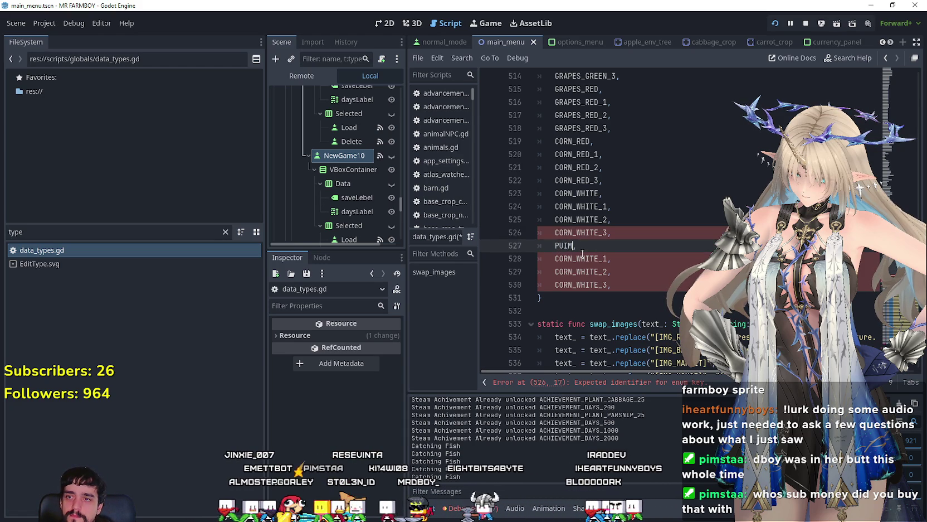
{"action": "type", "text": "WHITE"}
{"action": "double_click", "coordinate": [588, 249]}
{"action": "key", "text": "ctrl+c"}
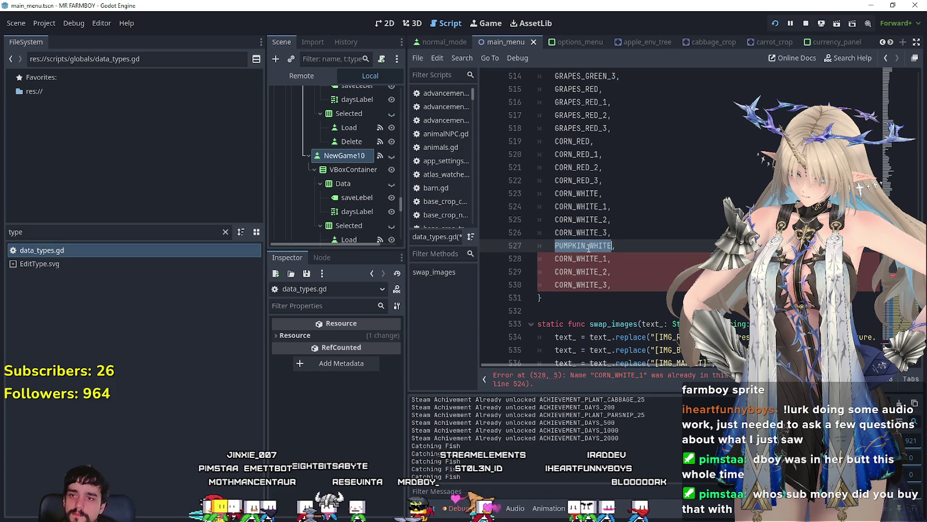
{"action": "double_click", "coordinate": [594, 259]}
{"action": "key", "text": "ctrl+v"}
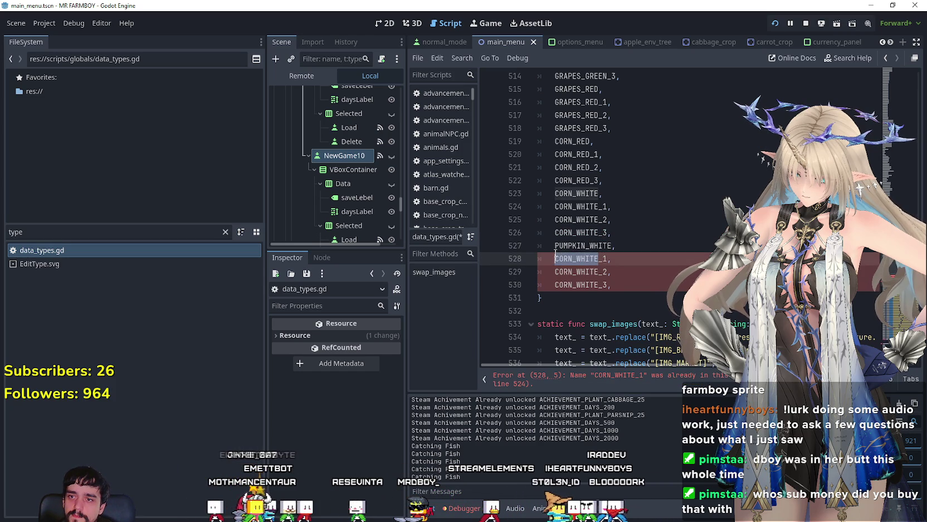
{"action": "mouse_move", "coordinate": [598, 271]}
{"action": "left_mouse_down"}
{"action": "mouse_move", "coordinate": [569, 271]}
{"action": "mouse_move", "coordinate": [568, 283]}
{"action": "mouse_move", "coordinate": [555, 284]}
{"action": "left_mouse_up"}
{"action": "key", "text": "ctrl+v"}
{"action": "key", "text": "ctrl+v"}
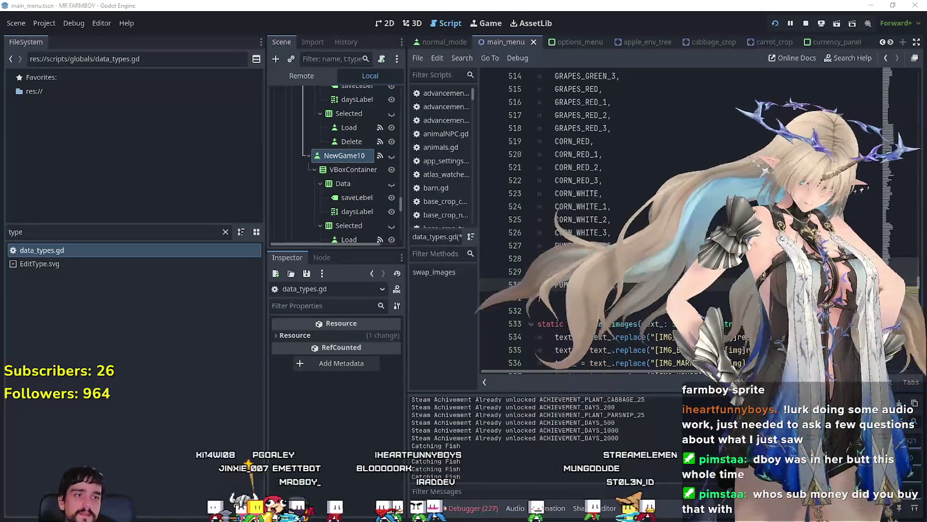
{"action": "left_click_drag", "start_coordinate": [555, 245], "coordinate": [635, 285]}
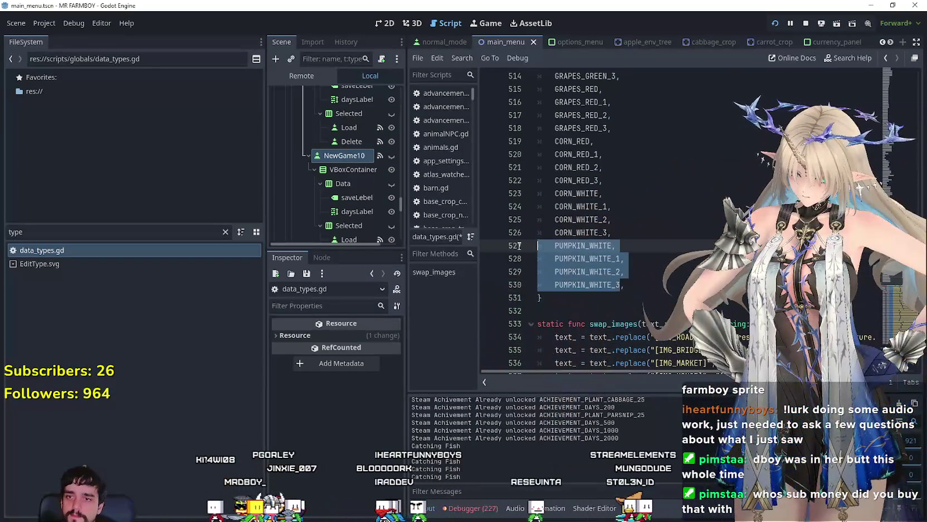
Paste a copy of the four pumpkin entries below and rename the first to RADISH_GREEN
{"action": "left_click", "coordinate": [635, 285]}
{"action": "left_click", "coordinate": [517, 245], "text": "shift"}
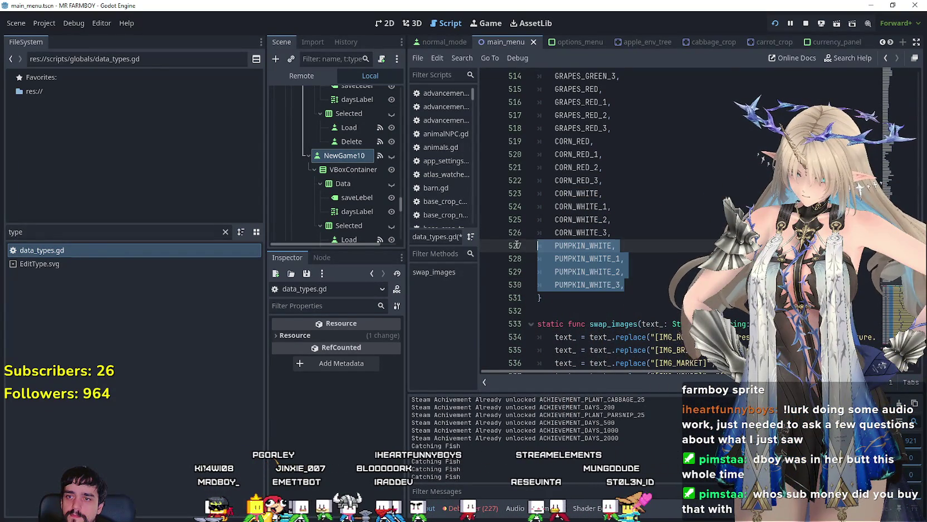
{"action": "left_click", "coordinate": [642, 285]}
{"action": "key", "text": "Return"}
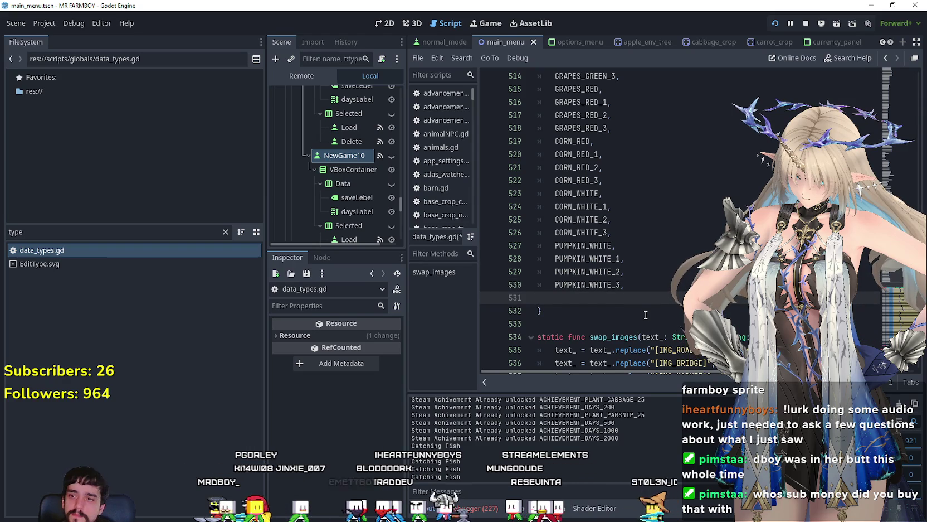
{"action": "type", "text": "PUMPKIN_WHITE, \tPUMPKIN_WHITE_1, \tPUMPKIN_WHITE_2, \tPUMPKIN_WHITE_3,"}
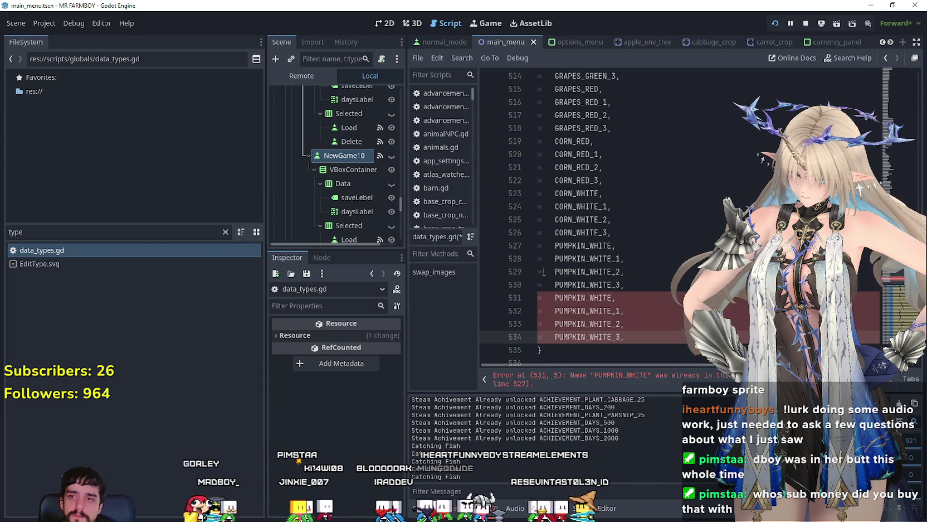
{"action": "double_click", "coordinate": [588, 297]}
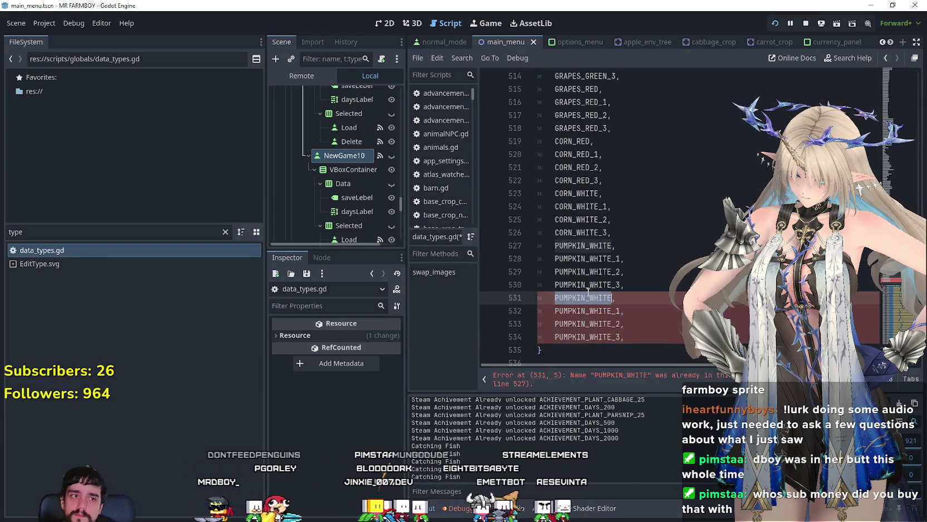
{"action": "type", "text": "RADISH_GREEN,"}
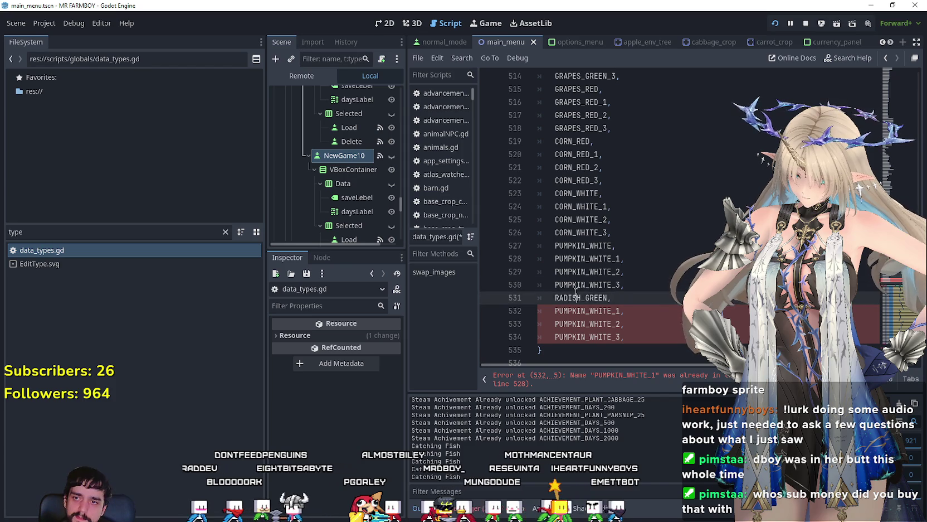
Rename lines 532–534 to RADISH_GREEN_1–3 and paste another copy of the radish block
{"action": "key", "text": "ctrl+shift+Left"}
{"action": "key", "text": "ctrl+c"}
{"action": "left_click_drag", "start_coordinate": [610, 311], "coordinate": [539, 306]}
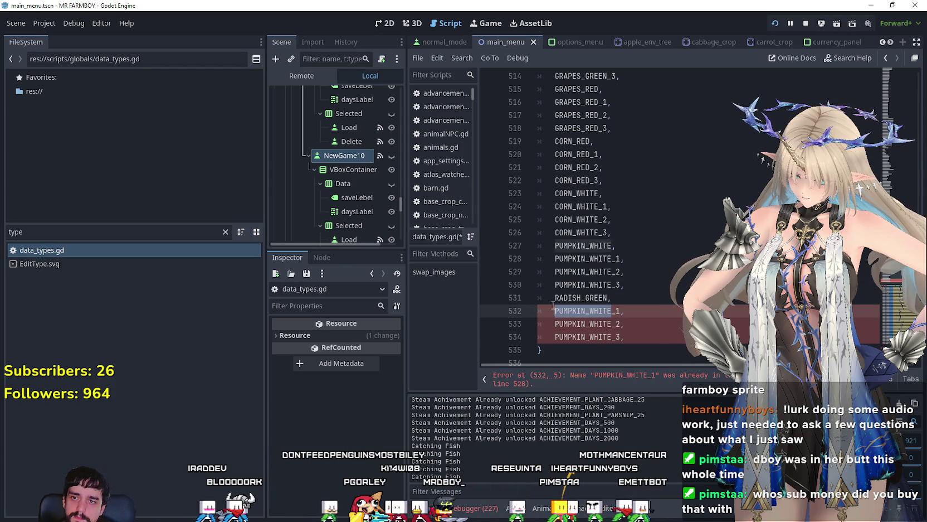
{"action": "key", "text": "ctrl+v"}
{"action": "left_click_drag", "start_coordinate": [608, 324], "coordinate": [554, 324]}
{"action": "key", "text": "ctrl+v"}
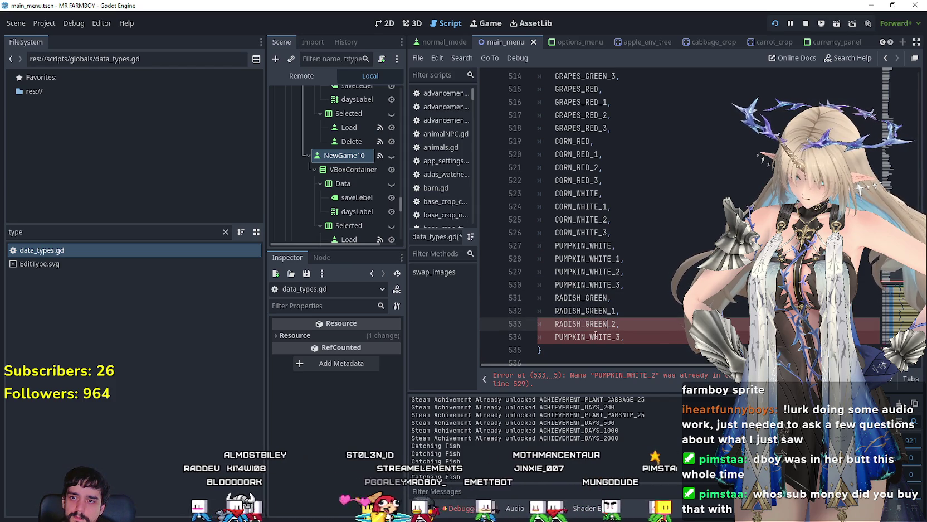
{"action": "mouse_move", "coordinate": [613, 337]}
{"action": "left_mouse_down"}
{"action": "mouse_move", "coordinate": [573, 338]}
{"action": "mouse_move", "coordinate": [527, 322]}
{"action": "mouse_move", "coordinate": [518, 301]}
{"action": "left_mouse_up"}
{"action": "key", "text": "ctrl+v"}
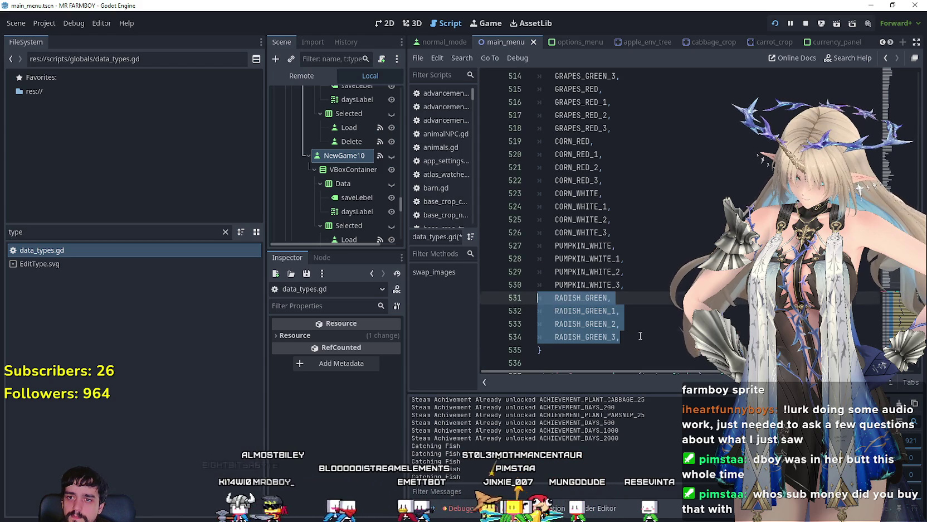
{"action": "left_click", "coordinate": [650, 333]}
{"action": "key", "text": "Return"}
{"action": "type", "text": "RADISH_GREEN, \tRADISH_GREEN_1, \tRADISH_GREEN_2, \tRADISH_GREEN_3,"}
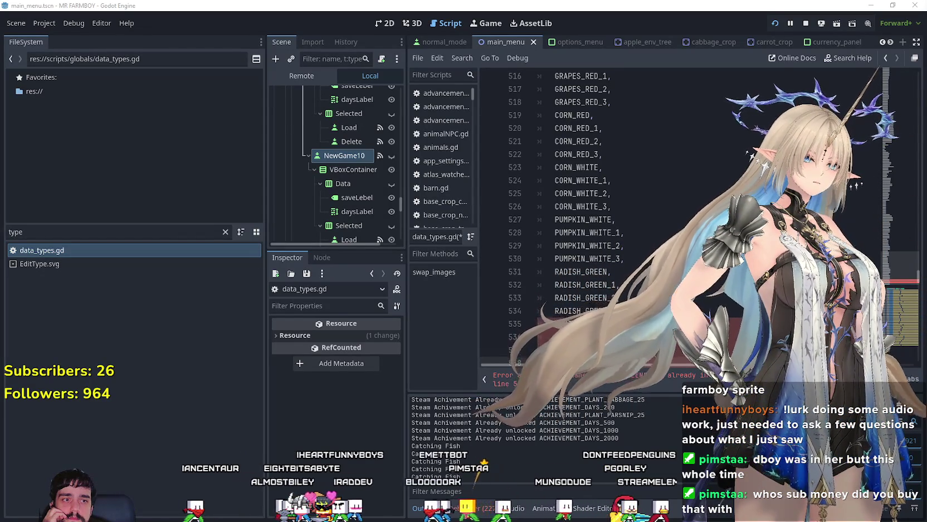
Change GREEN to WHITE on lines 535–538, giving RADISH_WHITE through RADISH_WHITE_3
{"action": "scroll", "coordinate": [606, 260], "scroll_direction": "down", "scroll_amount": 2}
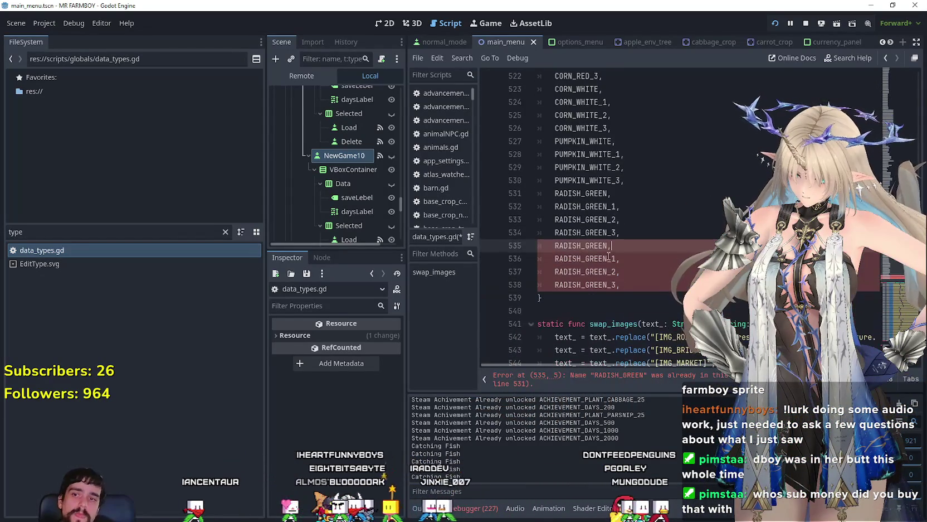
{"action": "double_click", "coordinate": [596, 246]}
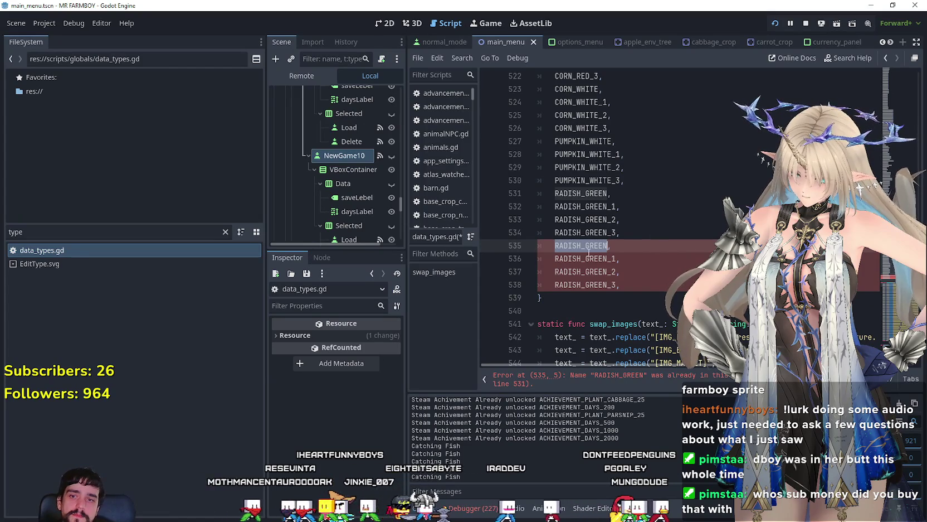
{"action": "left_click", "coordinate": [591, 246]}
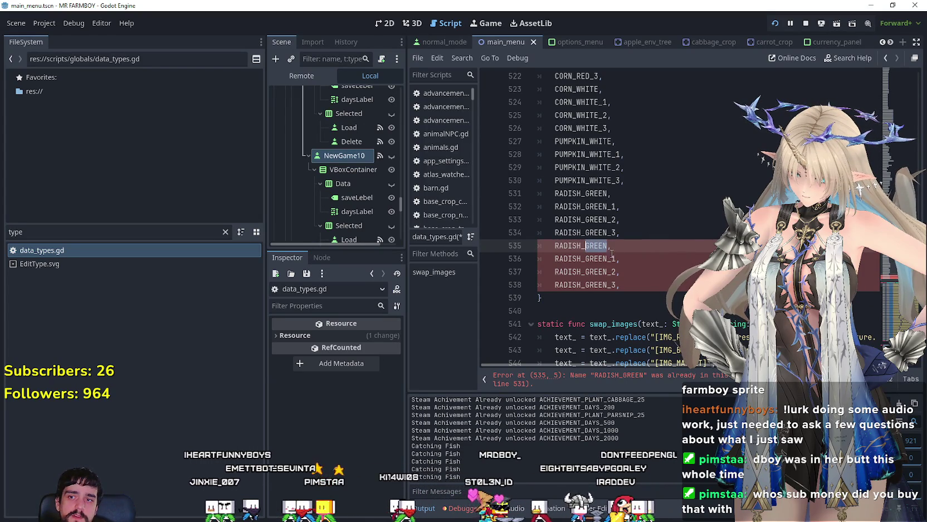
{"action": "type", "text": "WHITE"}
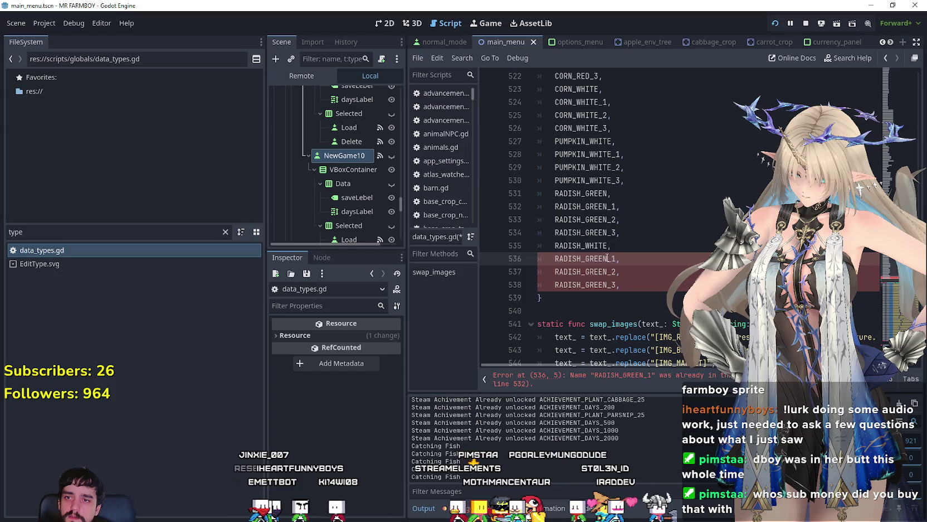
{"action": "left_click_drag", "start_coordinate": [608, 259], "coordinate": [557, 259]}
{"action": "type", "text": "WHITE"}
{"action": "left_click_drag", "start_coordinate": [607, 272], "coordinate": [556, 272]}
{"action": "type", "text": "WHITE"}
{"action": "left_click_drag", "start_coordinate": [607, 285], "coordinate": [557, 285]}
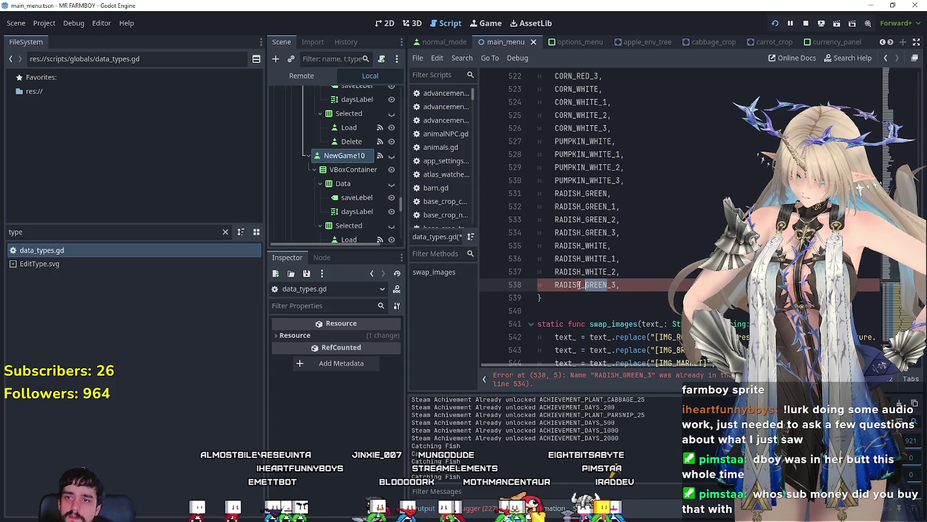
{"action": "type", "text": "WHITE"}
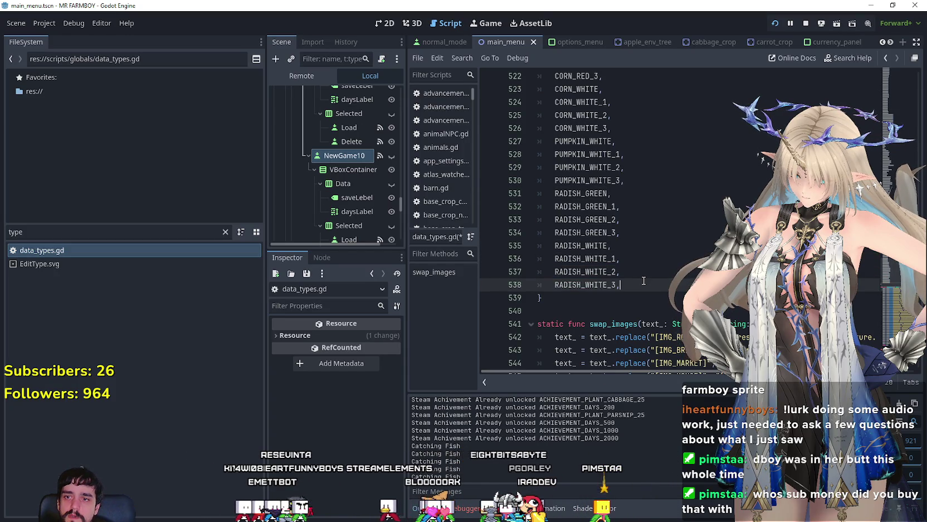
Paste a copy of the four RADISH_WHITE lines below RADISH_WHITE_3
{"action": "scroll", "coordinate": [613, 251], "scroll_direction": "up", "scroll_amount": 4}
{"action": "scroll", "coordinate": [641, 278], "scroll_direction": "down", "scroll_amount": 4}
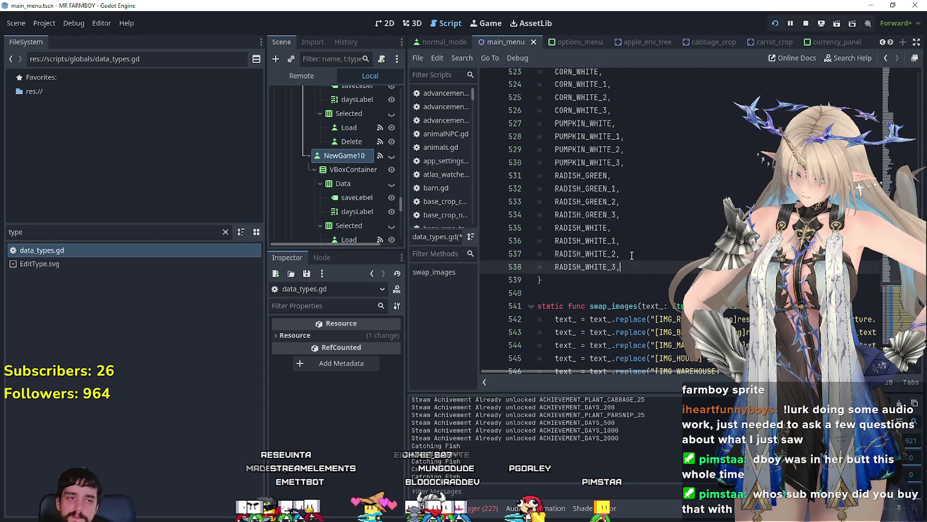
{"action": "left_click_drag", "start_coordinate": [632, 262], "coordinate": [534, 225]}
{"action": "key", "text": "ctrl+c"}
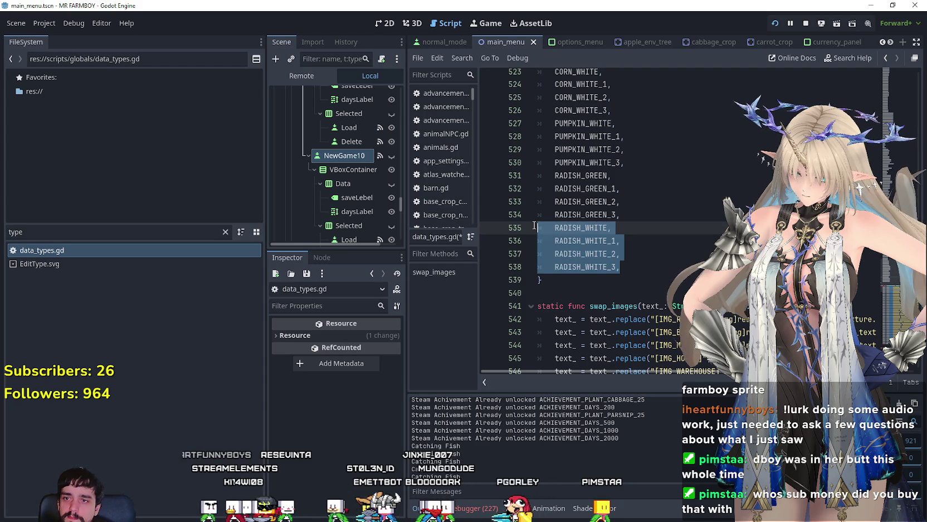
{"action": "left_click", "coordinate": [628, 267]}
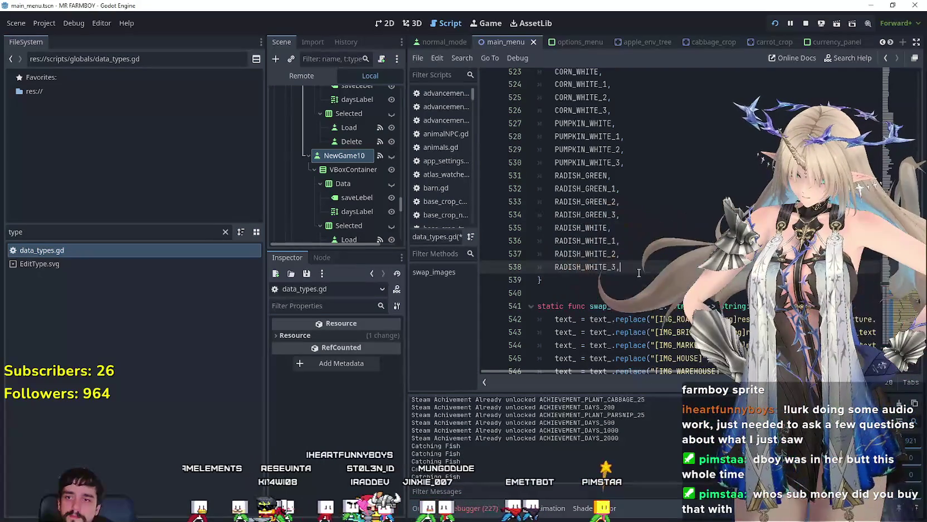
{"action": "key", "text": "Return"}
{"action": "key", "text": "ctrl+v"}
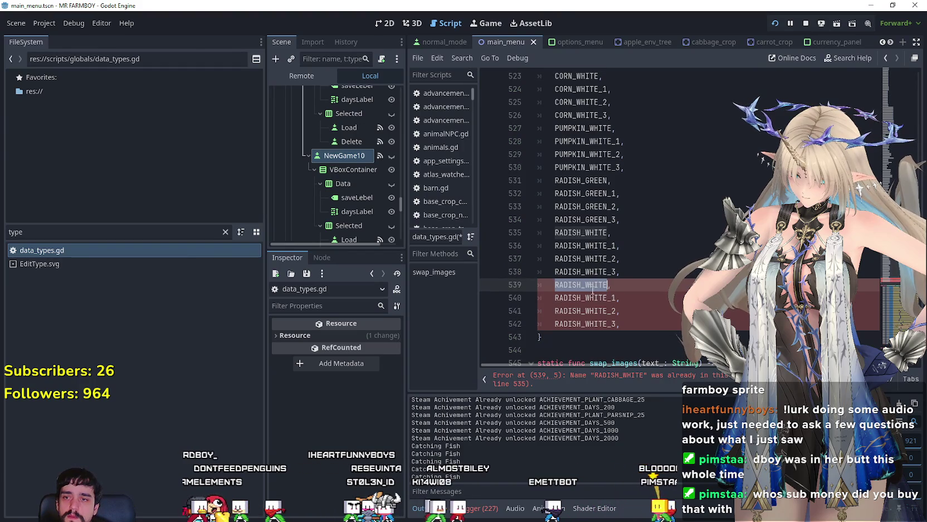
Rename line 539 to SWEET_POTATO and lines 540–542 to SWEET_POTATO_1–3
{"action": "type", "text": "SWEET,"}
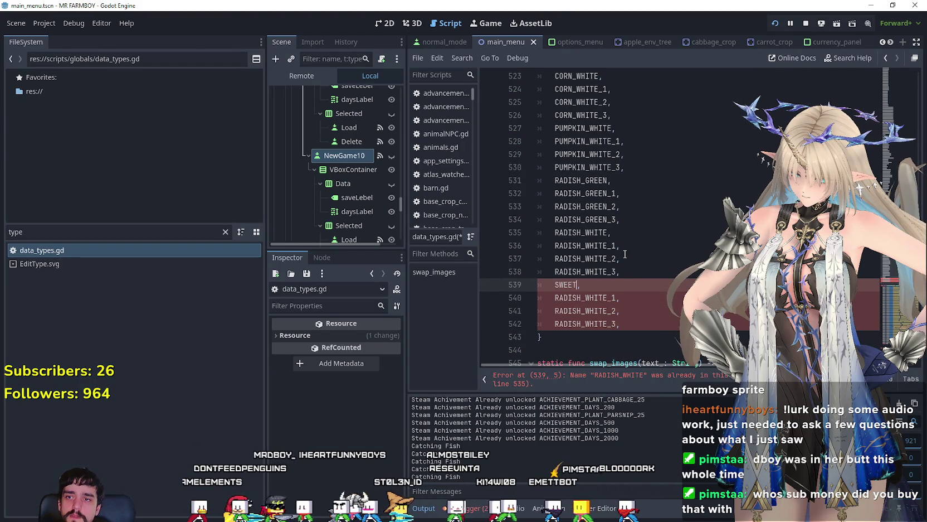
{"action": "type", "text": "_POTATO"}
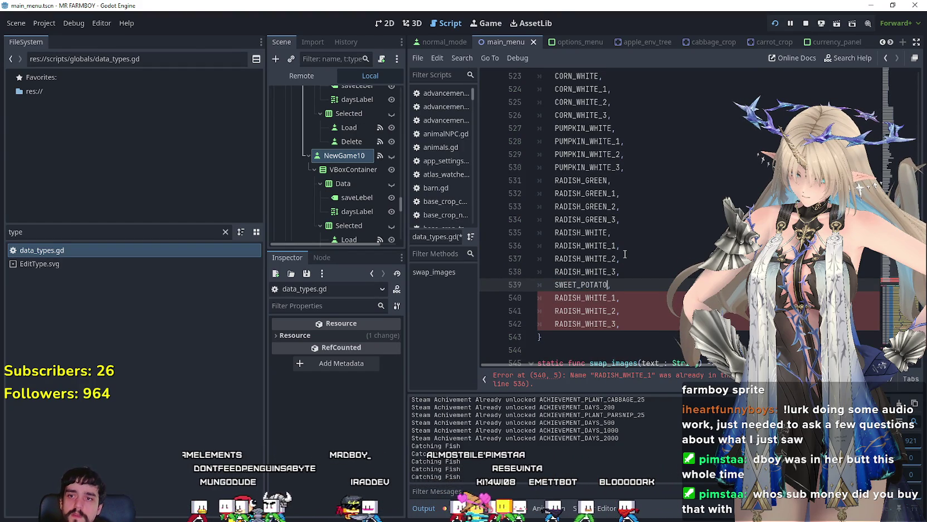
{"action": "double_click", "coordinate": [583, 284]}
{"action": "key", "text": "ctrl+c"}
{"action": "double_click", "coordinate": [596, 299]}
{"action": "left_click", "coordinate": [605, 297]}
{"action": "double_click", "coordinate": [605, 298]}
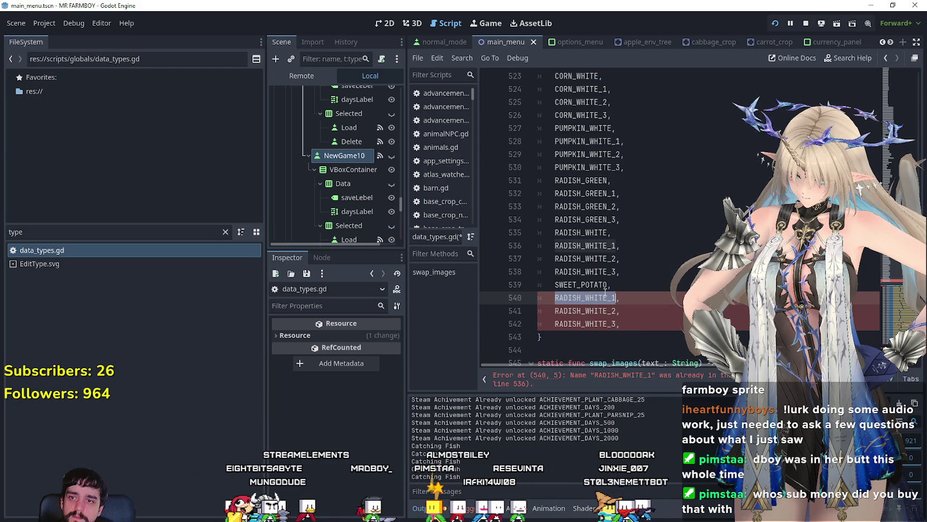
{"action": "left_click", "coordinate": [605, 298]}
{"action": "key", "text": "ctrl+v"}
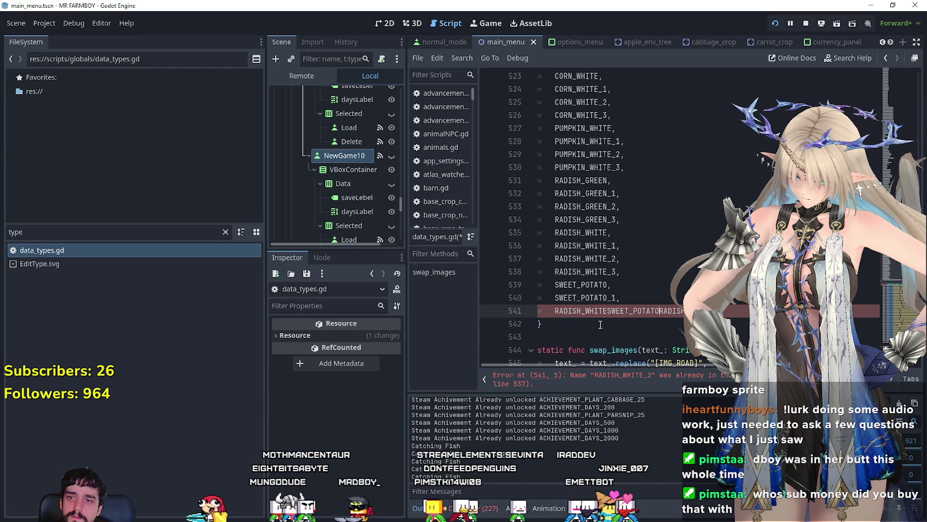
{"action": "left_click", "coordinate": [606, 314]}
{"action": "key", "text": "ctrl+v"}
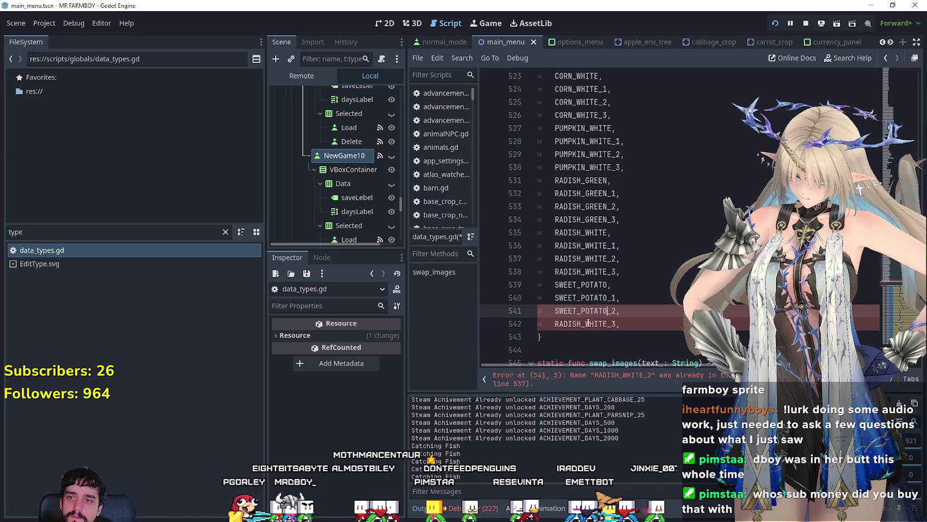
{"action": "left_click_drag", "start_coordinate": [607, 324], "coordinate": [566, 326]}
{"action": "key", "text": "ctrl+v"}
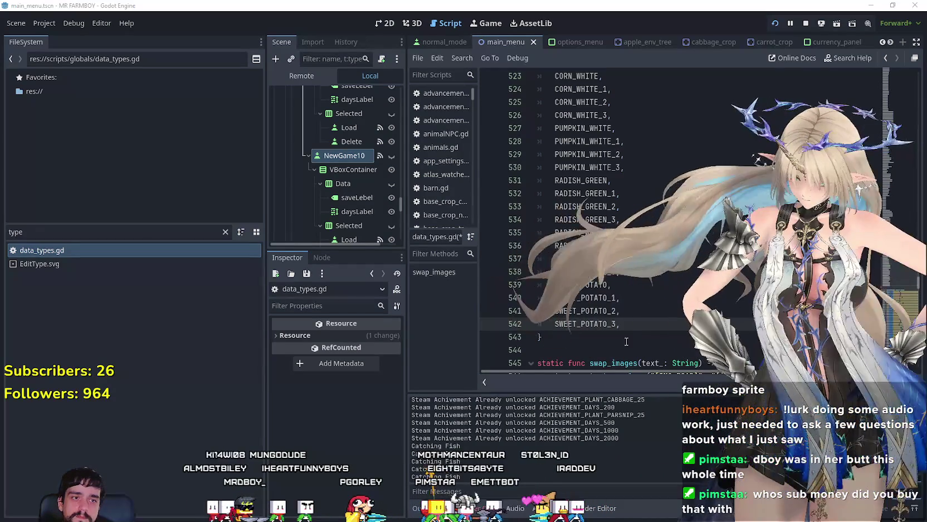
{"action": "left_click_drag", "start_coordinate": [537, 284], "coordinate": [646, 324]}
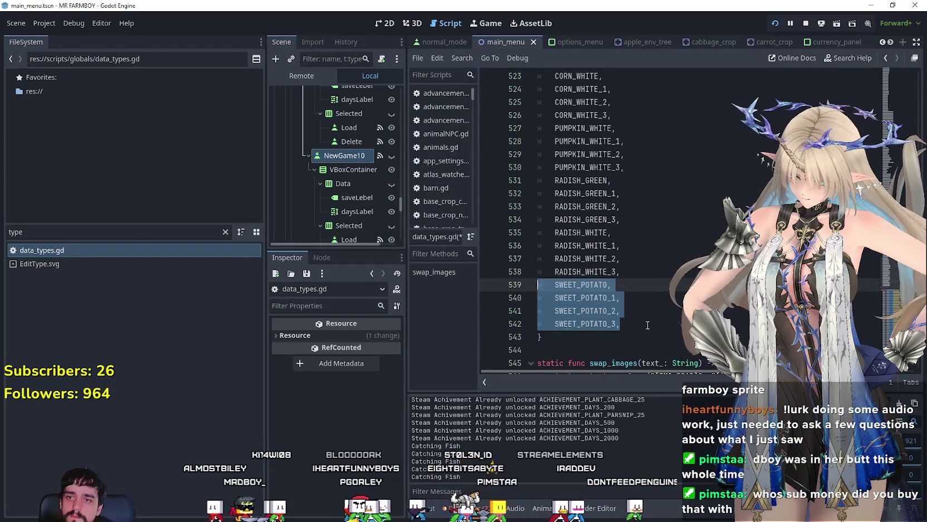
Paste a second copy of the SWEET_POTATO entries and rename it to RYE through RYE_3
{"action": "key", "text": "ctrl+c"}
{"action": "key", "text": "End"}
{"action": "key", "text": "Return"}
{"action": "key", "text": "ctrl+v"}
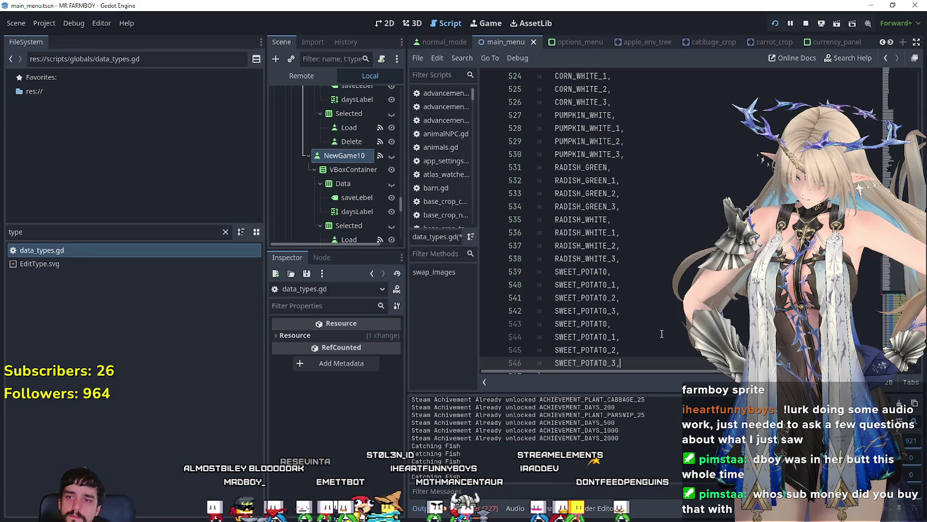
{"action": "double_click", "coordinate": [593, 324]}
{"action": "type", "text": "RYE,"}
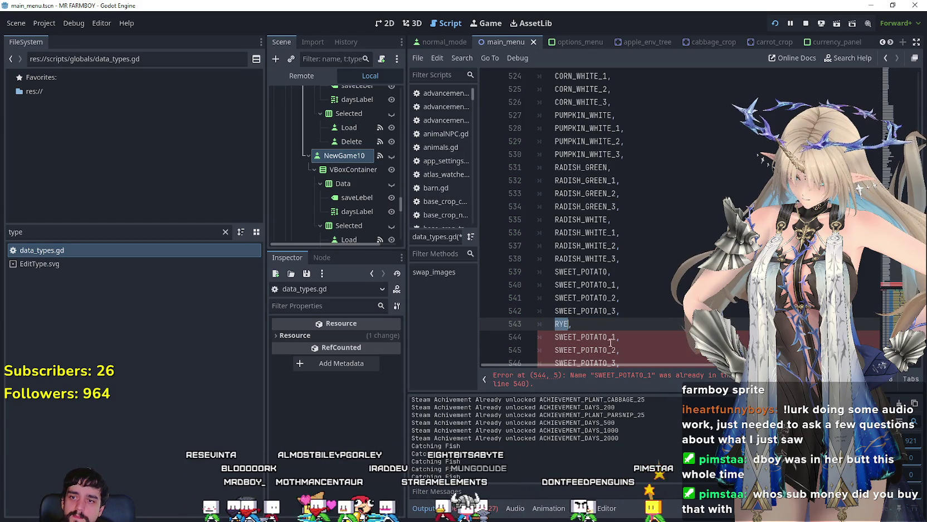
{"action": "double_click", "coordinate": [611, 339]}
{"action": "type", "text": "RYE_1"}
{"action": "scroll", "coordinate": [608, 284], "scroll_direction": "down", "scroll_amount": 2}
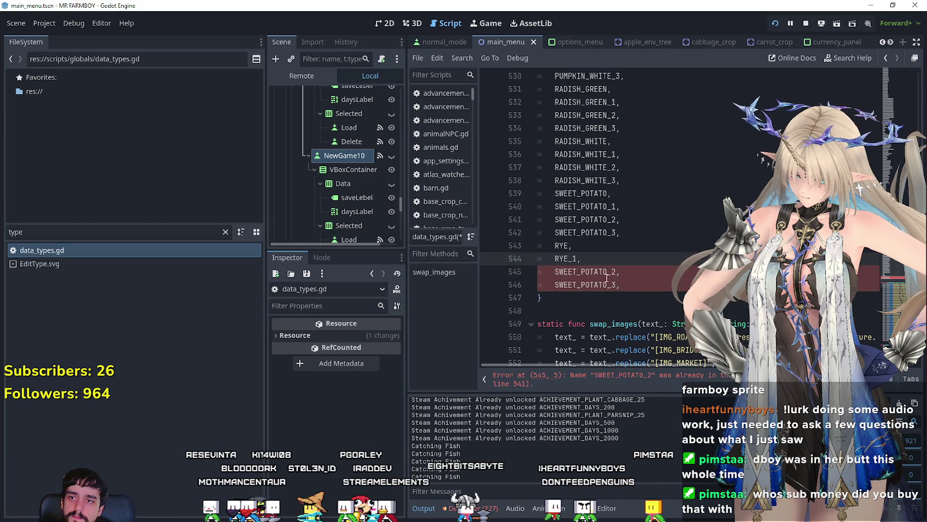
{"action": "left_click", "coordinate": [608, 272]}
{"action": "left_click_drag", "start_coordinate": [559, 271], "coordinate": [555, 272]}
{"action": "type", "text": "RYE"}
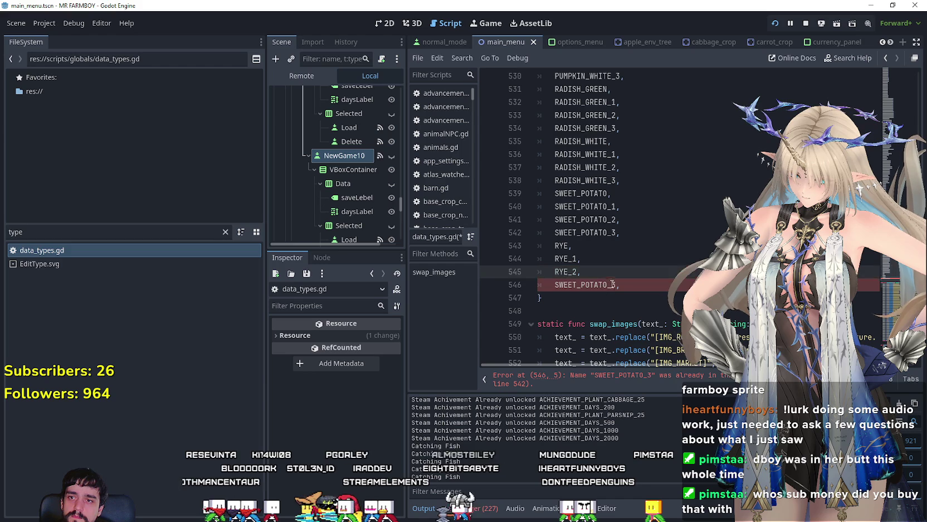
{"action": "left_click", "coordinate": [605, 284]}
{"action": "type", "text": "RYE"}
Copy the RYE block below itself and rename it to BARLEY through BARLEY_3
{"action": "mouse_move", "coordinate": [581, 284]}
{"action": "left_mouse_down"}
{"action": "mouse_move", "coordinate": [532, 262]}
{"action": "mouse_move", "coordinate": [529, 252]}
{"action": "left_mouse_up"}
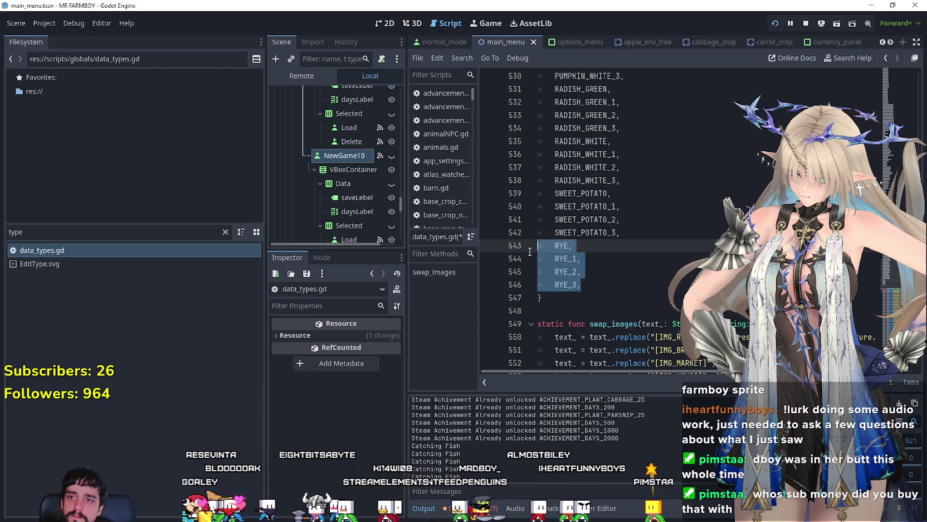
{"action": "left_click", "coordinate": [606, 283]}
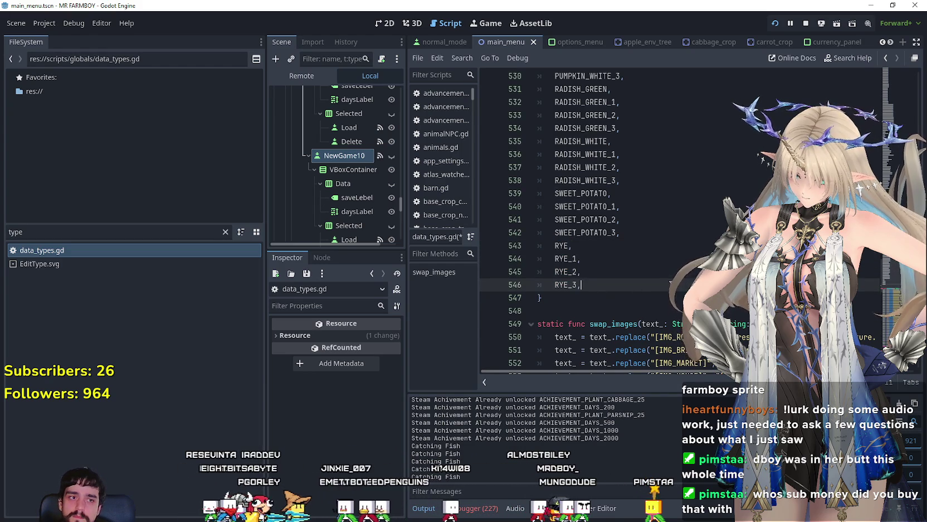
{"action": "key", "text": "Return"}
{"action": "key", "text": "ctrl+v"}
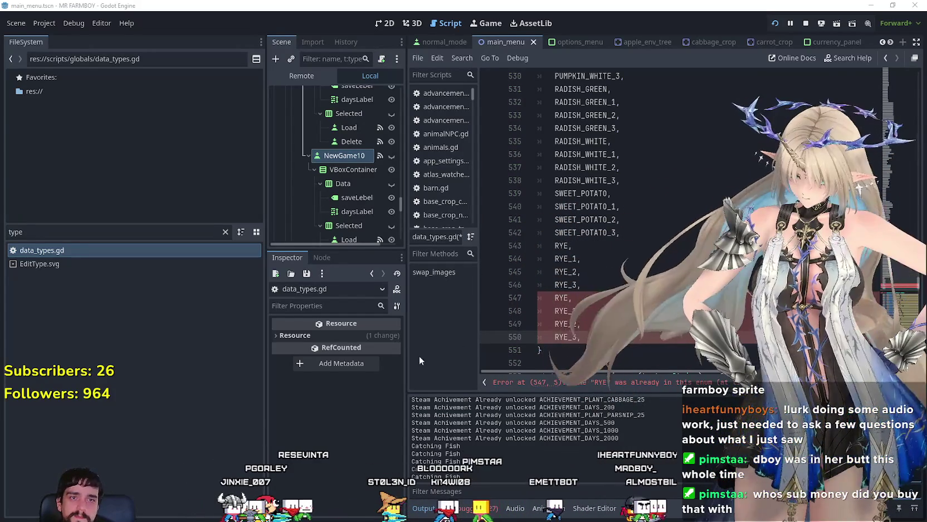
{"action": "double_click", "coordinate": [561, 297]}
{"action": "type", "text": "BARLE"}
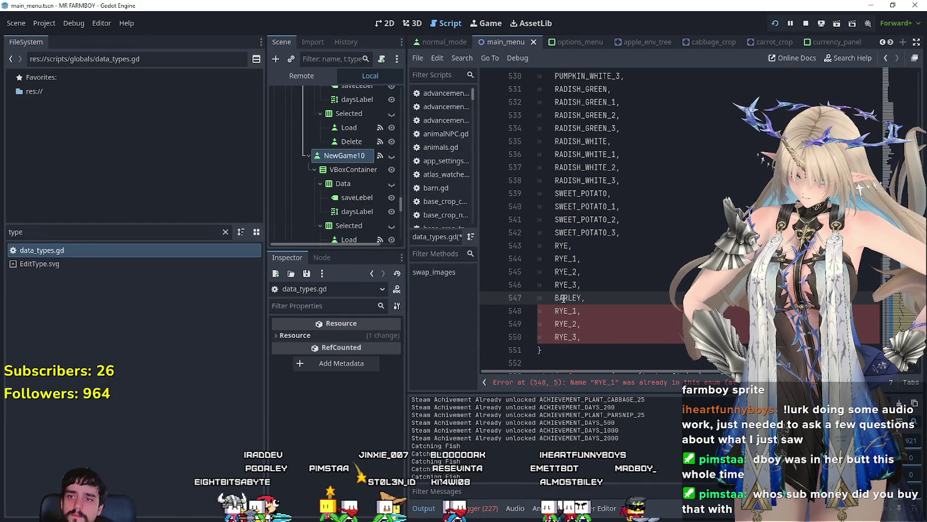
{"action": "mouse_move", "coordinate": [567, 310]}
{"action": "left_mouse_down"}
{"action": "mouse_move", "coordinate": [555, 311]}
{"action": "mouse_move", "coordinate": [553, 337]}
{"action": "left_mouse_up"}
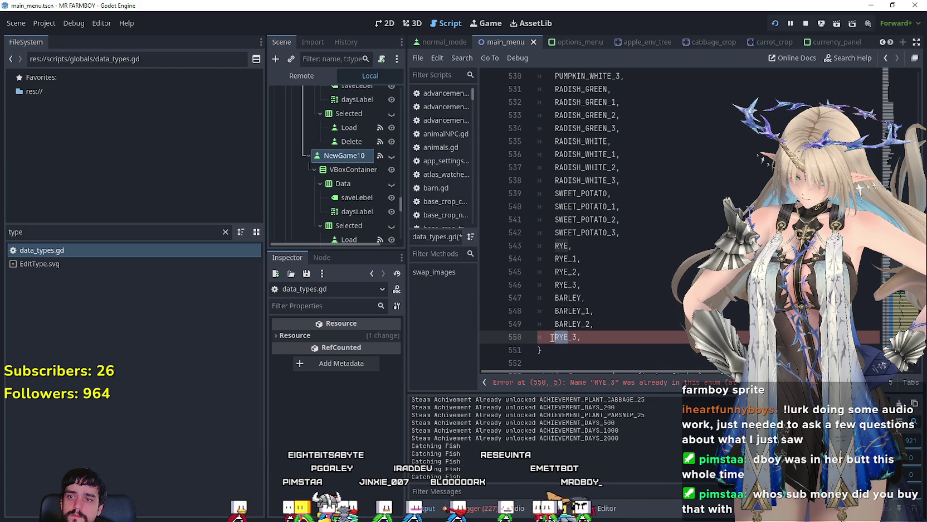
{"action": "type", "text": "BARLE"}
Copy the four BARLEY lines and paste another block below BARLEY_3
{"action": "left_click", "coordinate": [630, 338]}
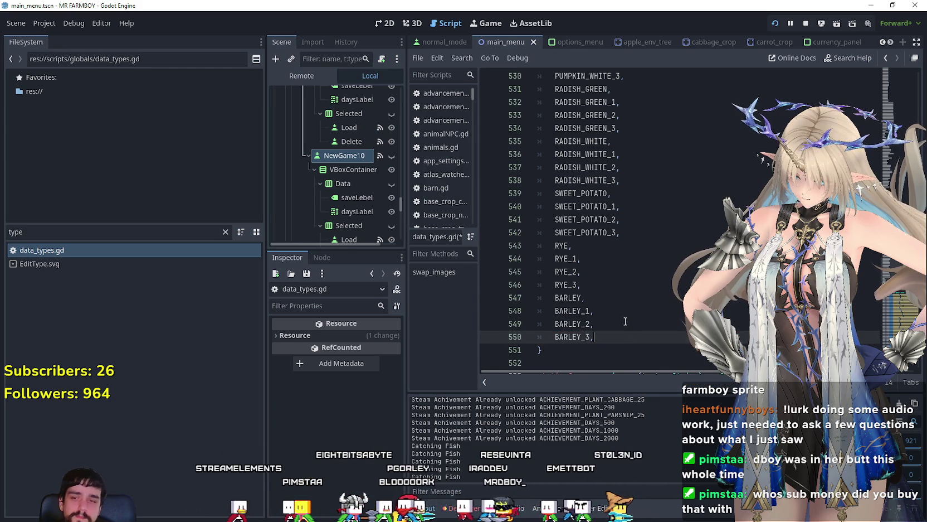
{"action": "scroll", "coordinate": [625, 321], "scroll_direction": "down", "scroll_amount": 1}
{"action": "key", "text": "shift+Up"}
{"action": "key", "text": "shift+Up"}
{"action": "key", "text": "shift+Up"}
{"action": "key", "text": "shift+Home"}
{"action": "key", "text": "shift+Home"}
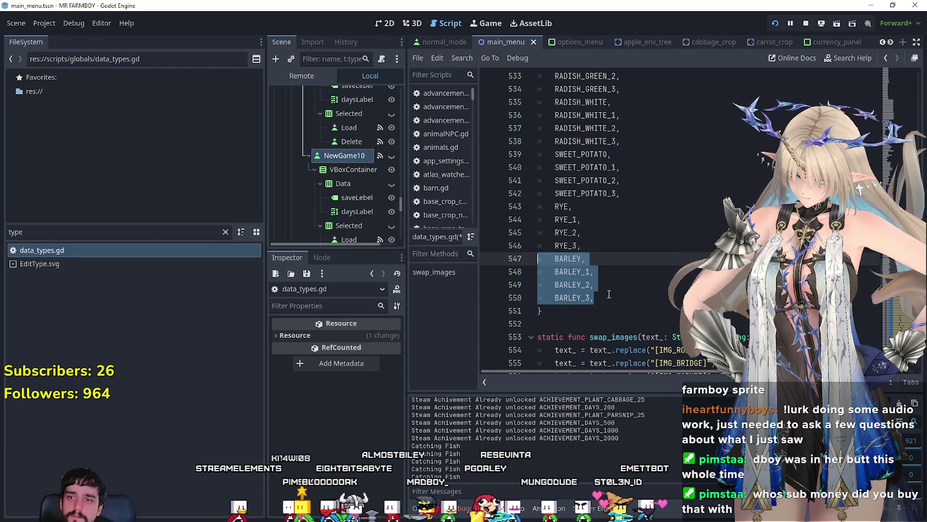
{"action": "left_click", "coordinate": [609, 295]}
{"action": "key", "text": "Return"}
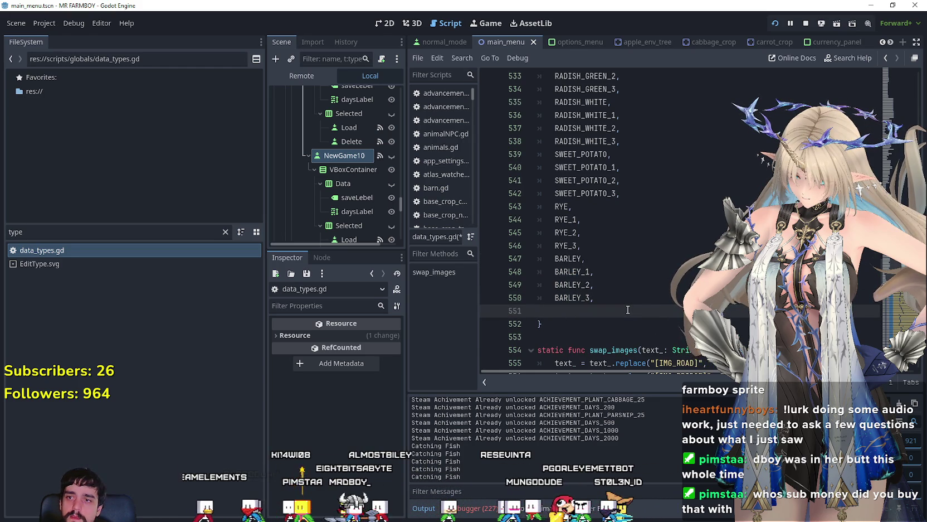
{"action": "key", "text": "ctrl+v"}
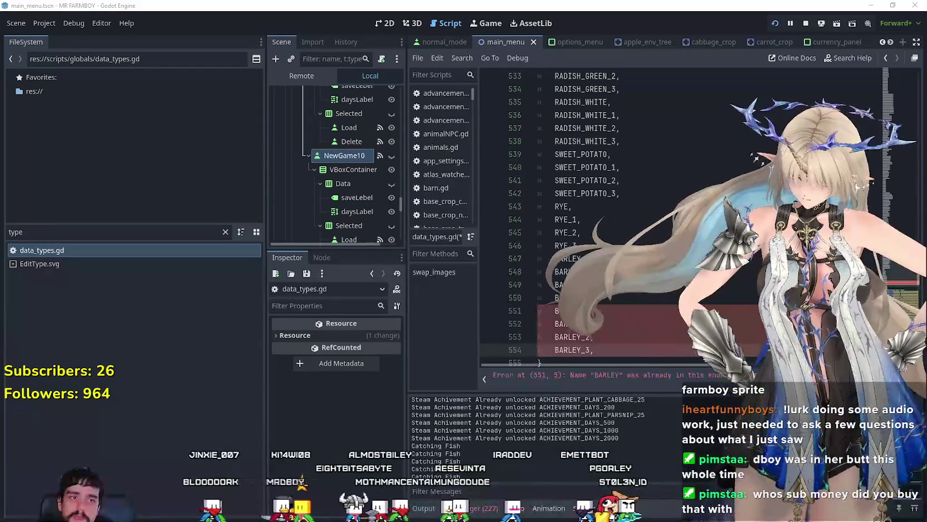
Rename lines 551–554 from BARLEY to PINTO_BEANS, PINTO_BEANS_1, PINTO_BEANS_2 and PINTO_BEANS_3
{"action": "double_click", "coordinate": [574, 311]}
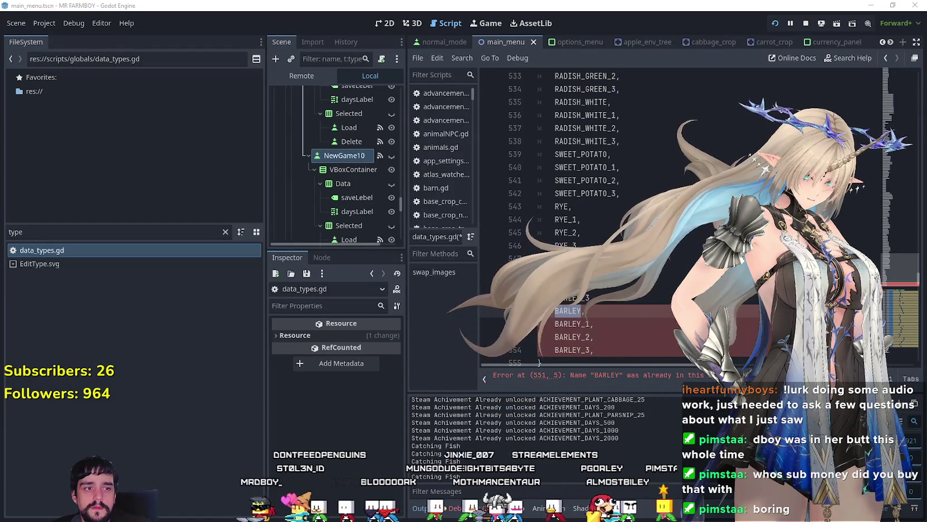
{"action": "left_click", "coordinate": [570, 311]}
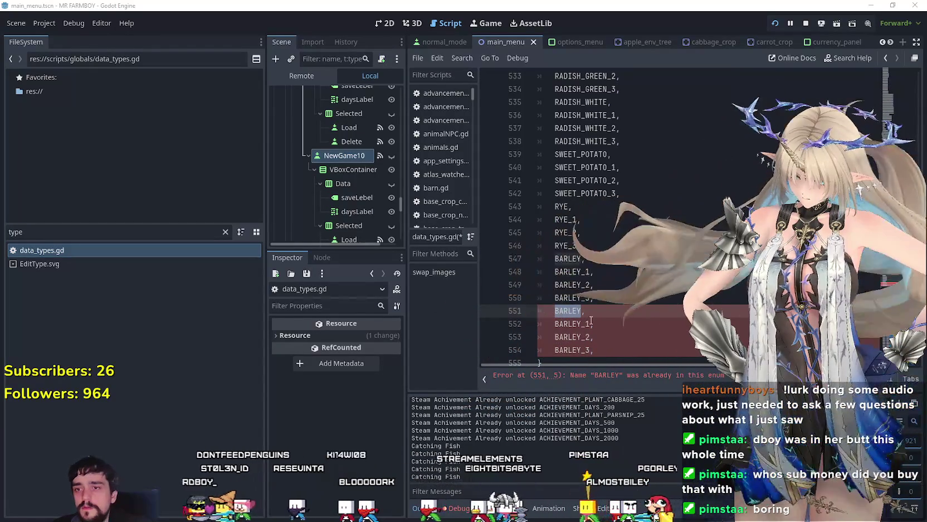
{"action": "double_click", "coordinate": [569, 311]}
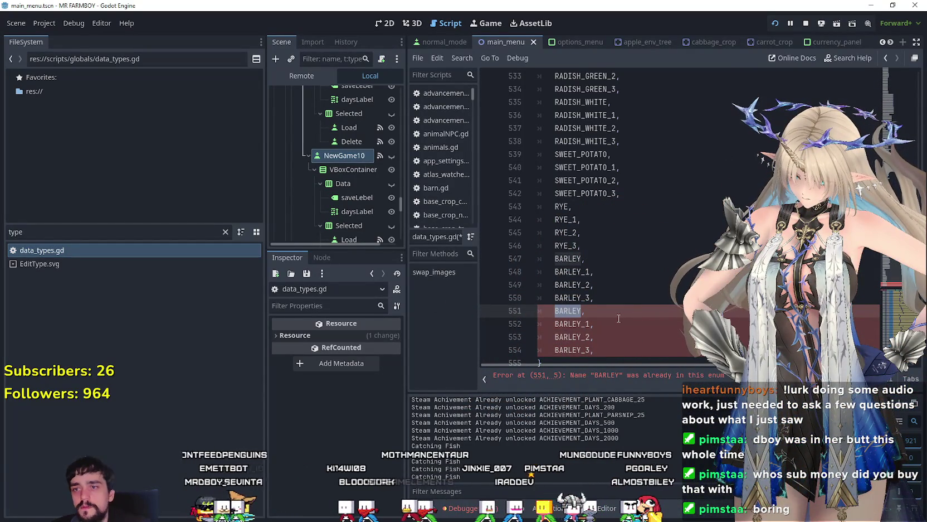
{"action": "type", "text": "PINTO"}
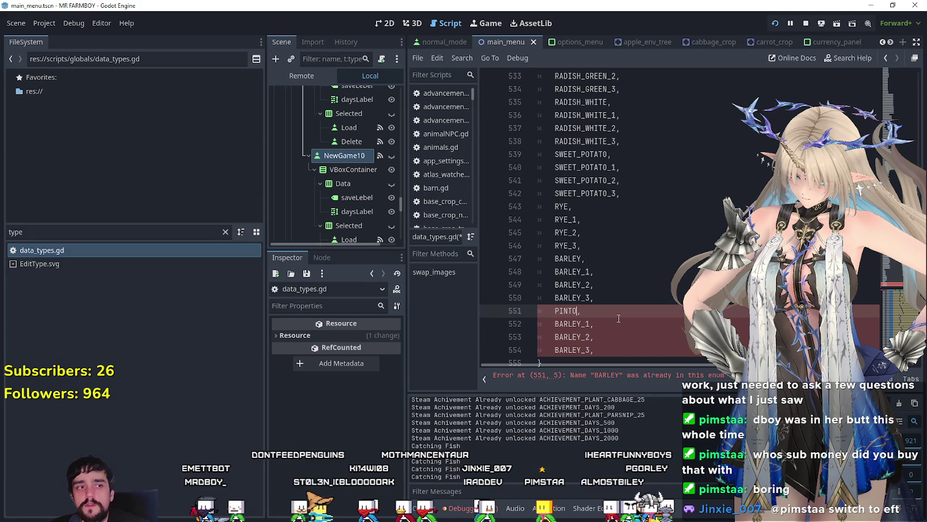
{"action": "type", "text": "_BEANS"}
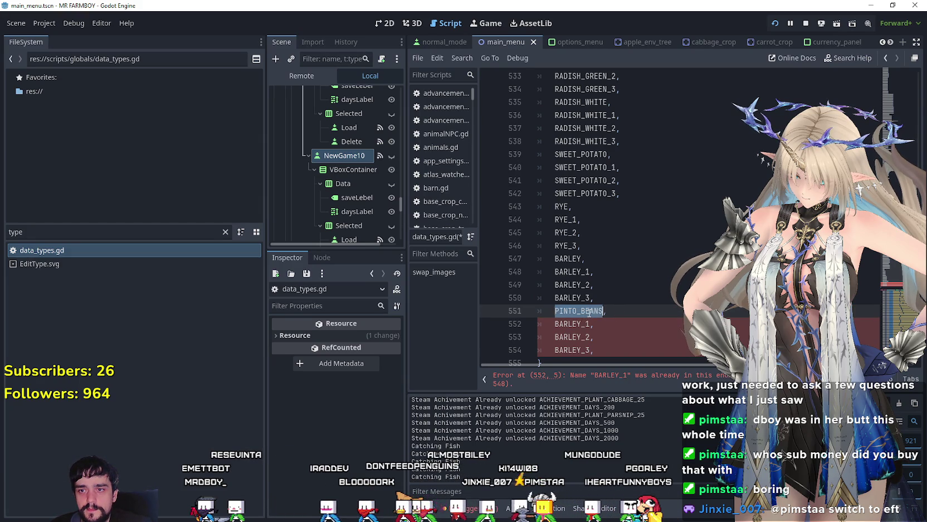
{"action": "double_click", "coordinate": [578, 324]}
{"action": "left_click", "coordinate": [583, 323]}
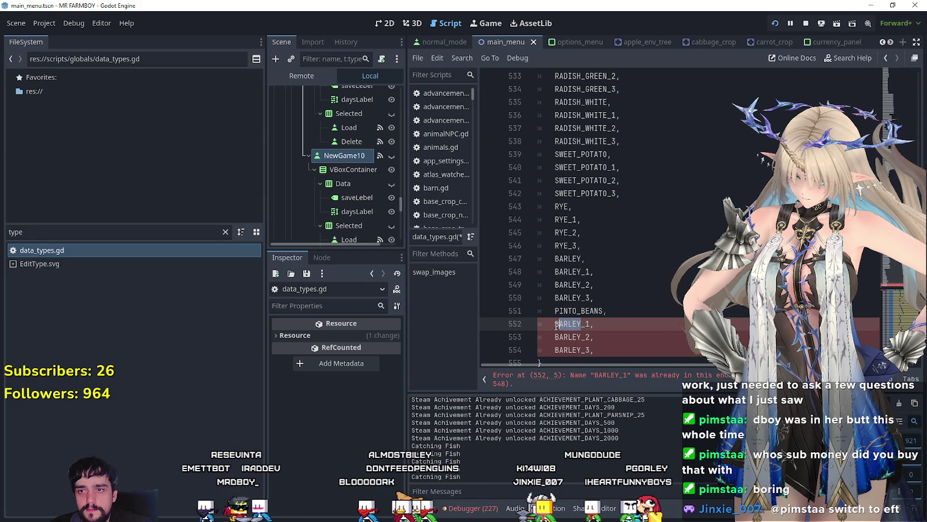
{"action": "left_click", "coordinate": [582, 338]}
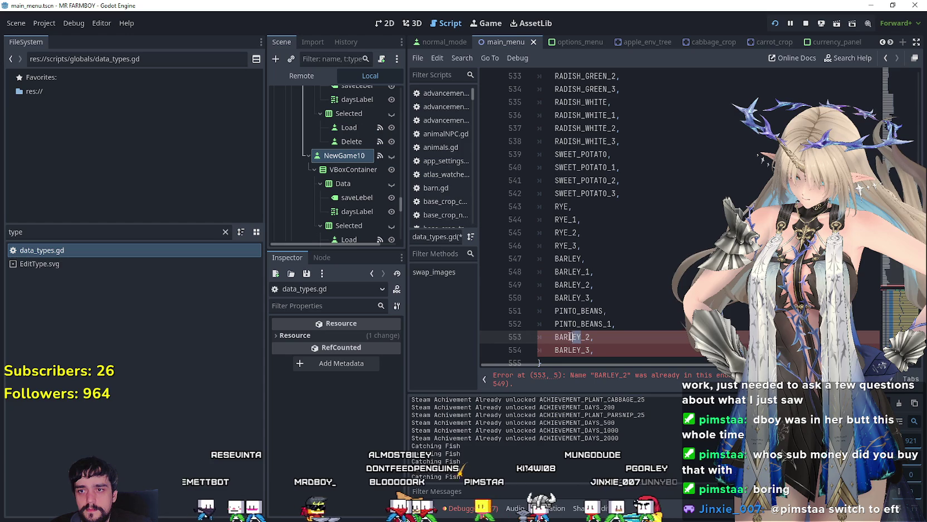
{"action": "left_click_drag", "start_coordinate": [582, 350], "coordinate": [557, 350]}
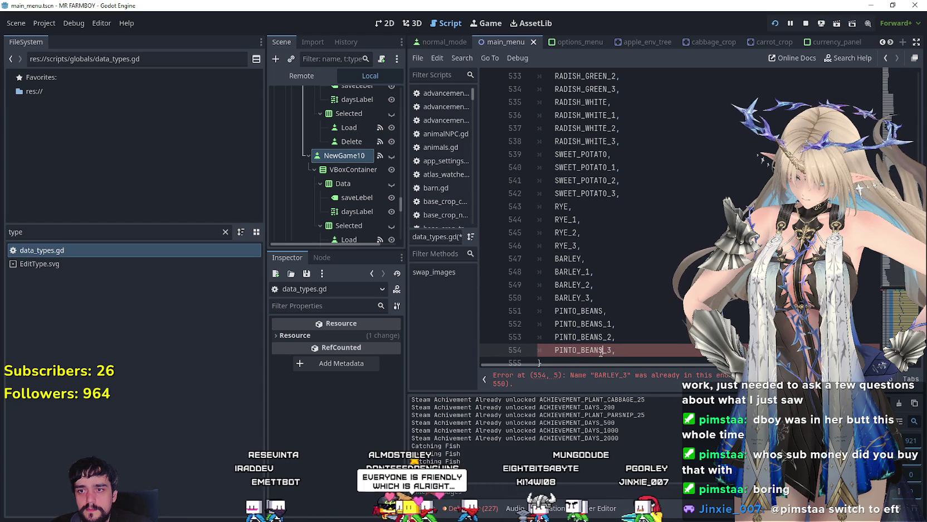
{"action": "left_click_drag", "start_coordinate": [615, 350], "coordinate": [541, 313]}
{"action": "key", "text": "ctrl+c"}
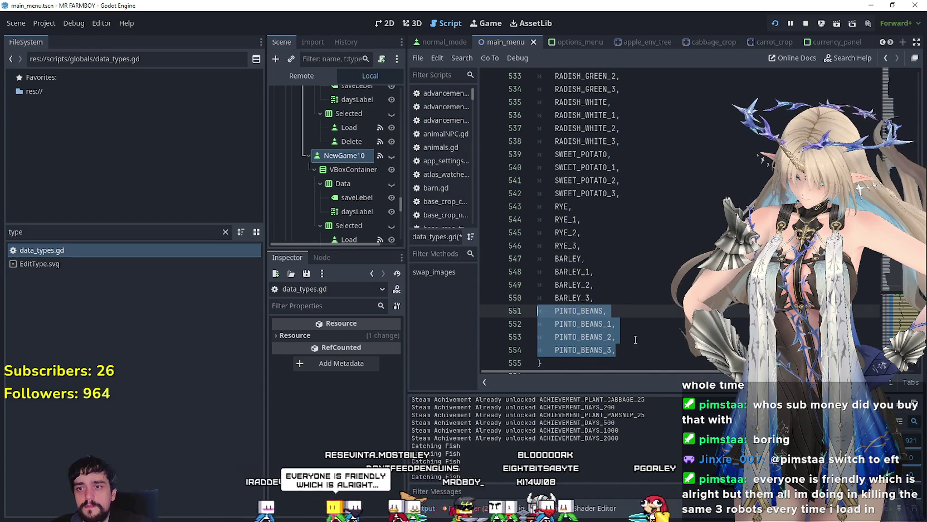
{"action": "scroll", "coordinate": [635, 339], "scroll_direction": "down", "scroll_amount": 1}
{"action": "left_click", "coordinate": [628, 311]}
Paste the PINTO_BEANS lines after line 554 and rename them KIDNEY_BEANS through KIDNEY_BEANS_3
{"action": "key", "text": "Return"}
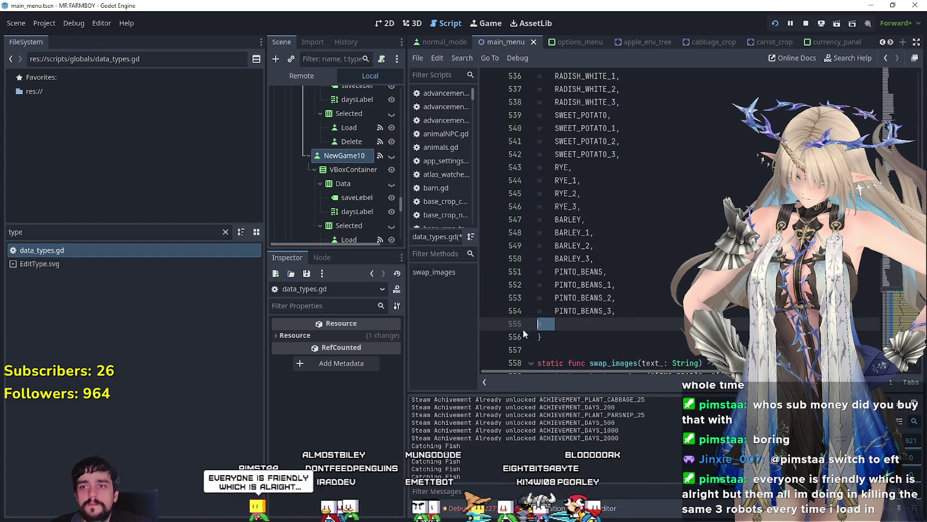
{"action": "key", "text": "ctrl+v"}
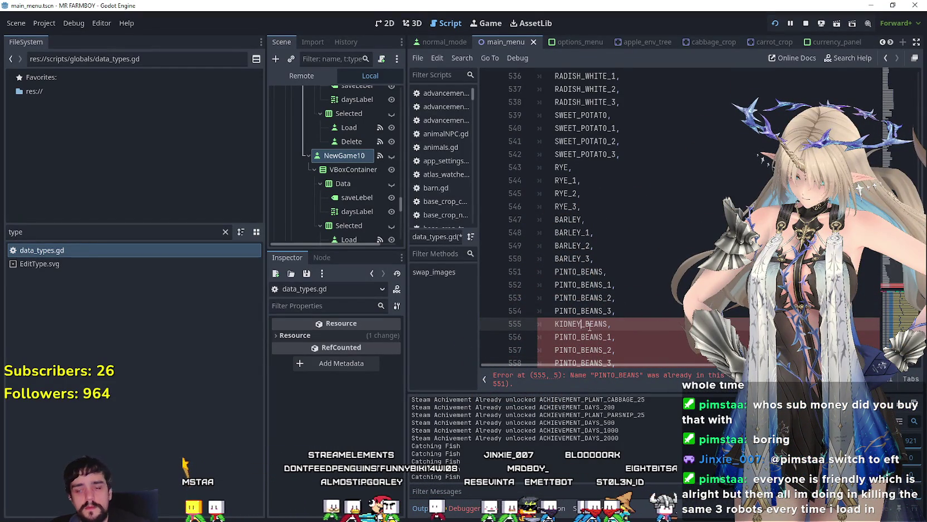
{"action": "left_click", "coordinate": [605, 336]}
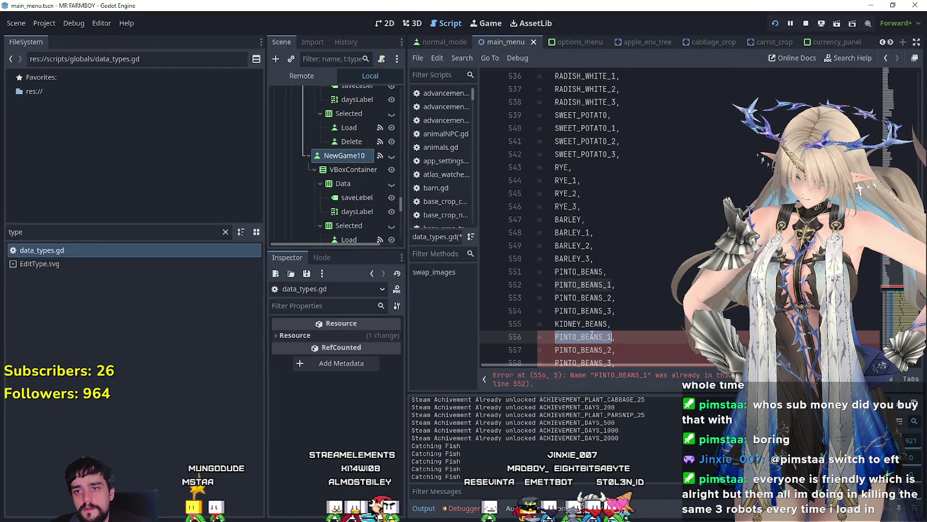
{"action": "left_click_drag", "start_coordinate": [572, 339], "coordinate": [555, 337]}
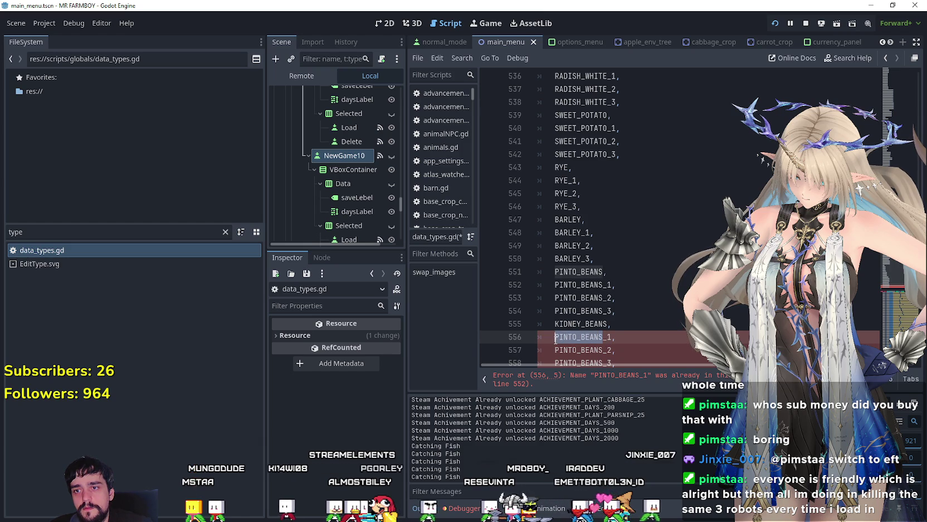
{"action": "type", "text": "KIDNEY_BEANS"}
{"action": "scroll", "coordinate": [603, 279], "scroll_direction": "down", "scroll_amount": 2}
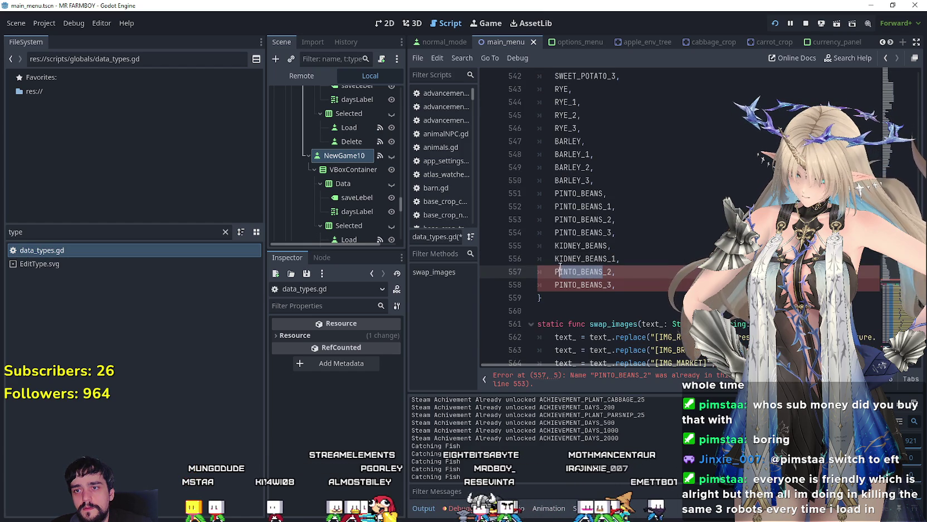
{"action": "type", "text": "KIDNEY_BEANS"}
{"action": "left_click_drag", "start_coordinate": [603, 284], "coordinate": [556, 285]}
{"action": "type", "text": "KIDNEY_BEANS"}
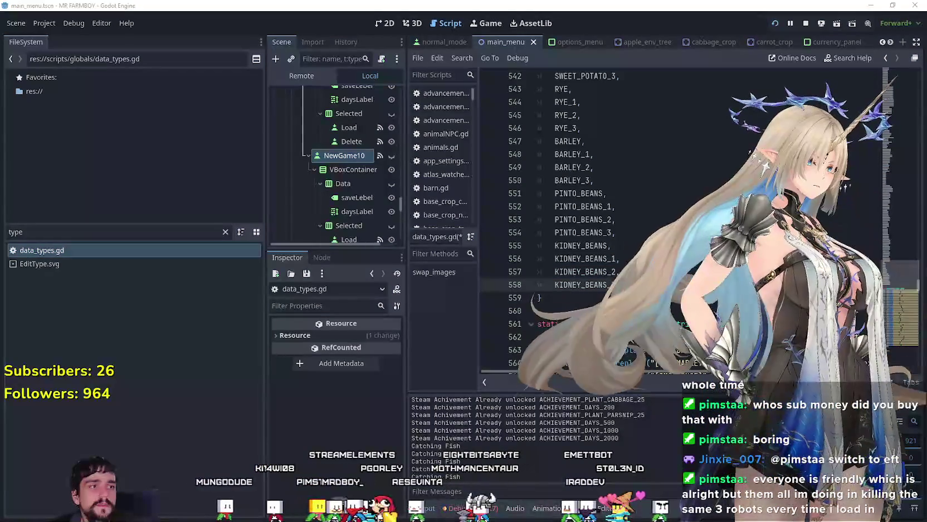
Copy the four KIDNEY_BEANS lines and paste another copy below KIDNEY_BEANS_3
{"action": "key", "text": "shift+Up"}
{"action": "key", "text": "shift+Up"}
{"action": "key", "text": "shift+Up"}
{"action": "key", "text": "shift+Home"}
{"action": "key", "text": "ctrl+c"}
{"action": "left_click", "coordinate": [656, 288]}
{"action": "key", "text": "Return"}
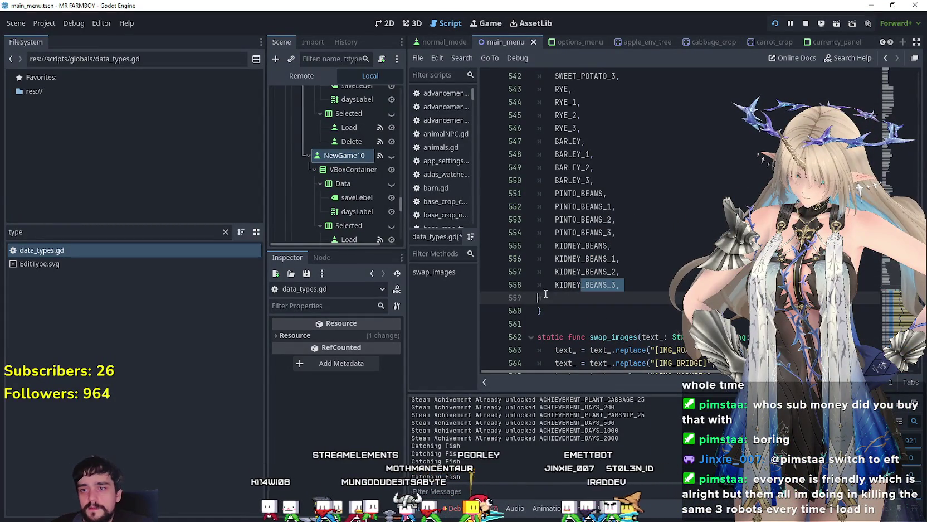
{"action": "key", "text": "ctrl+v"}
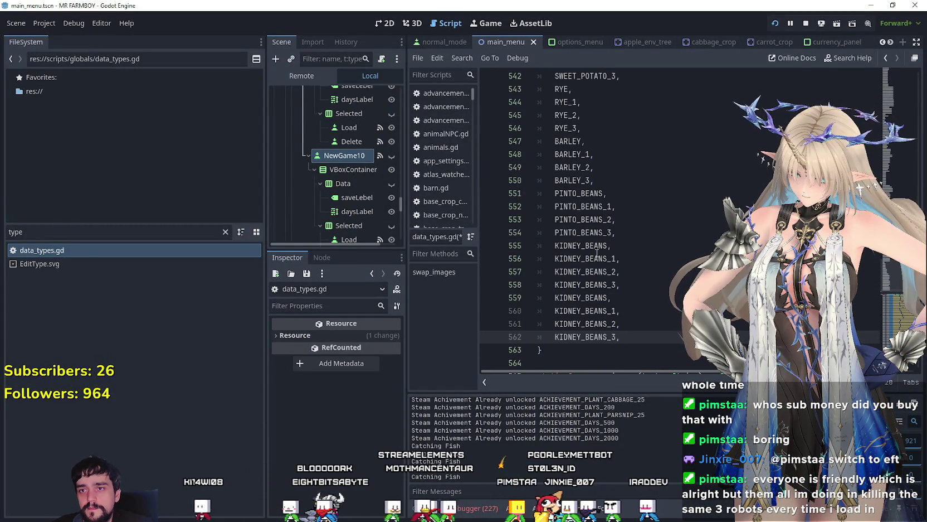
Rename lines 559–562 to BLACK_BEANS through BLACK_BEANS_3 and save the script
{"action": "left_click_drag", "start_coordinate": [579, 294], "coordinate": [556, 299]}
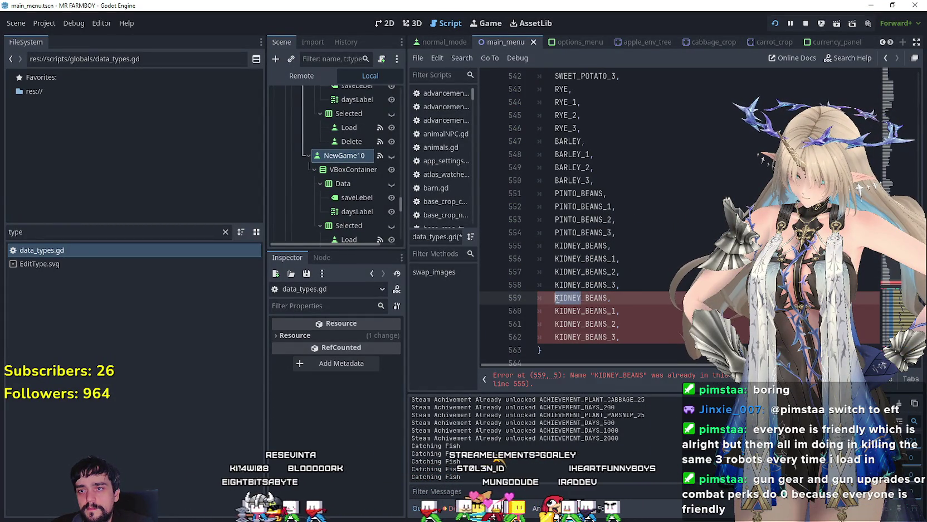
{"action": "type", "text": "BLAC"}
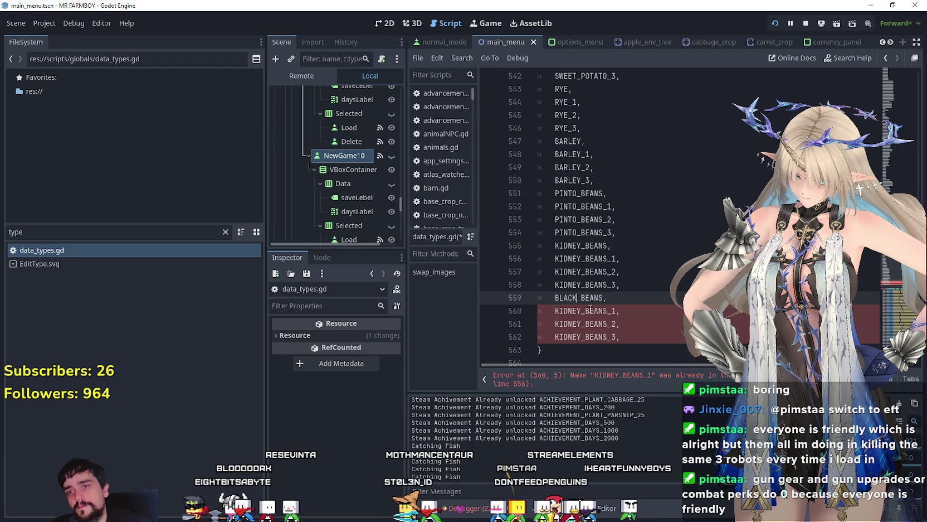
{"action": "left_click", "coordinate": [603, 311]}
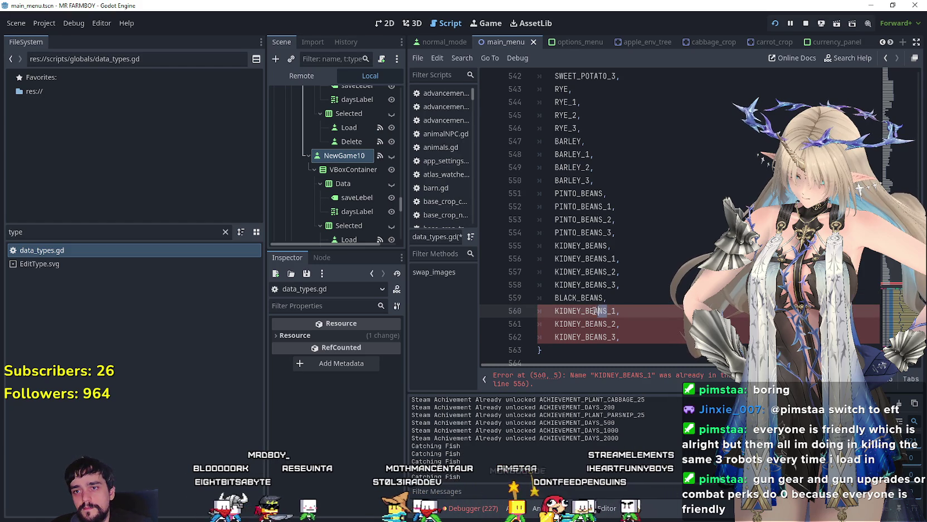
{"action": "type", "text": "BLACK_BEANS"}
{"action": "left_click_drag", "start_coordinate": [612, 324], "coordinate": [538, 323]}
{"action": "type", "text": "BLACK_BEANS"}
{"action": "left_click_drag", "start_coordinate": [607, 337], "coordinate": [555, 337]}
{"action": "type", "text": "BLACK_BEANS"}
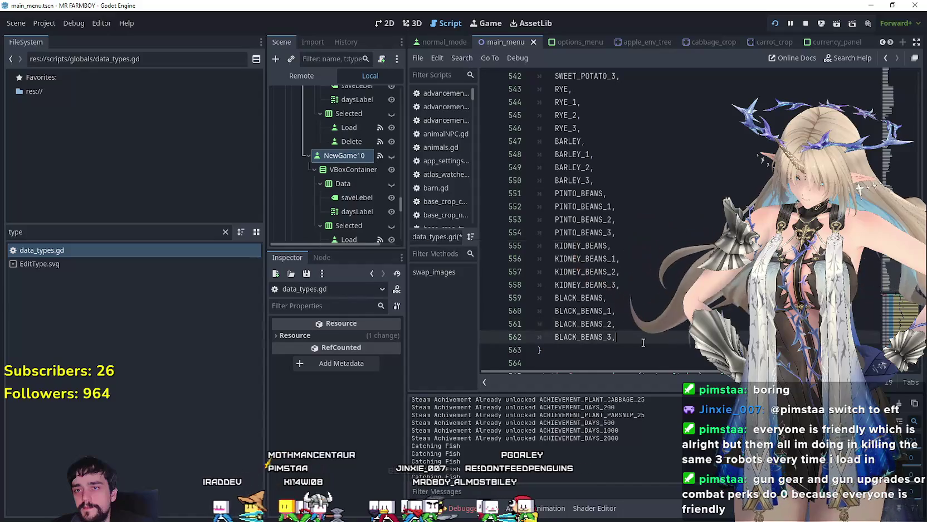
{"action": "key", "text": "ctrl+s"}
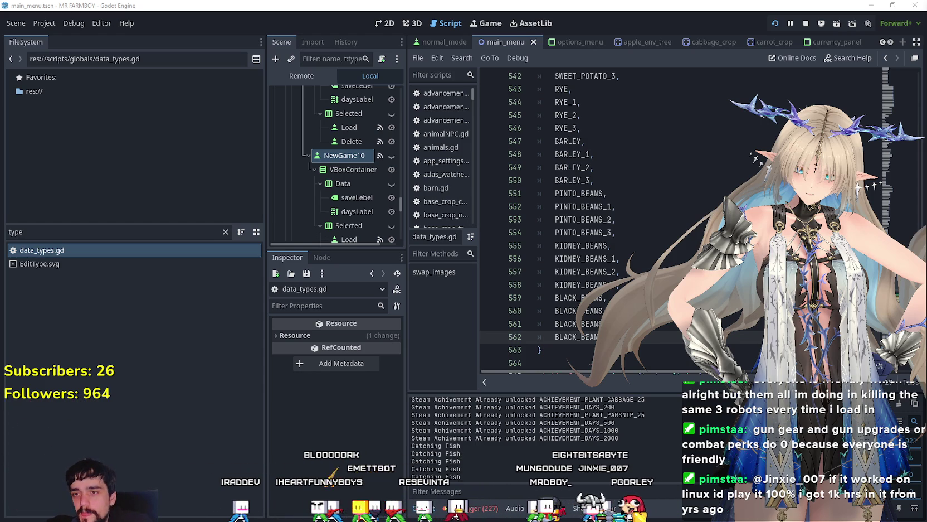
{"action": "scroll", "coordinate": [609, 310], "scroll_direction": "down", "scroll_amount": 2}
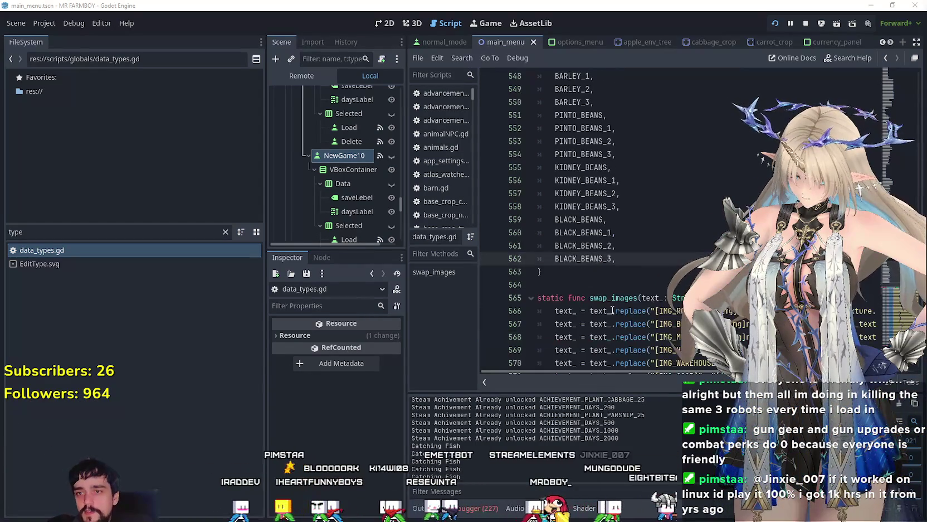
Review the four BLACK_BEANS entries at the end of the crop enum
{"action": "left_click", "coordinate": [640, 221]}
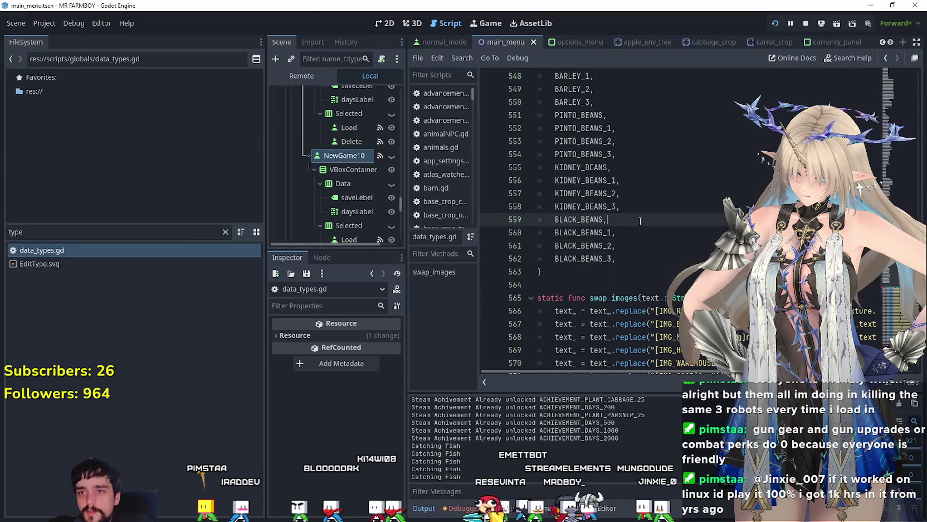
{"action": "left_click", "coordinate": [634, 238]}
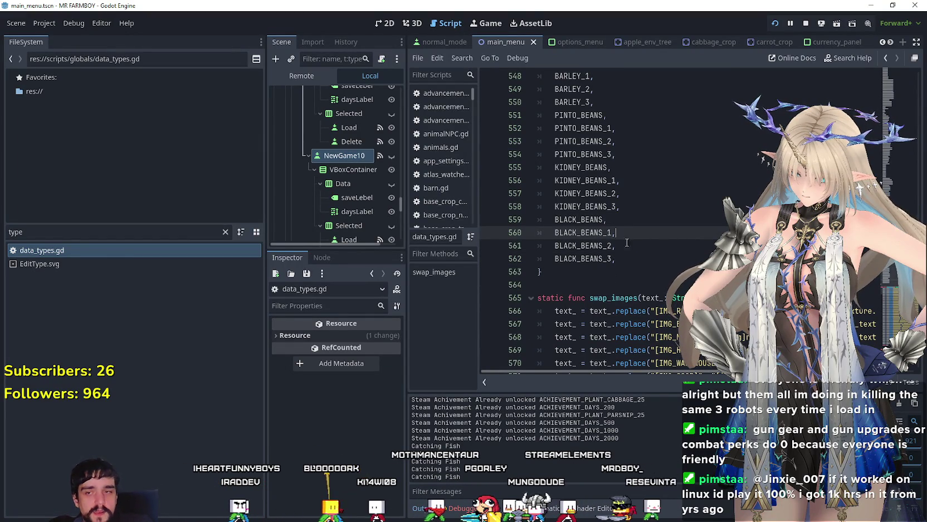
{"action": "left_click", "coordinate": [624, 259]}
{"action": "left_click_drag", "start_coordinate": [627, 256], "coordinate": [528, 223]}
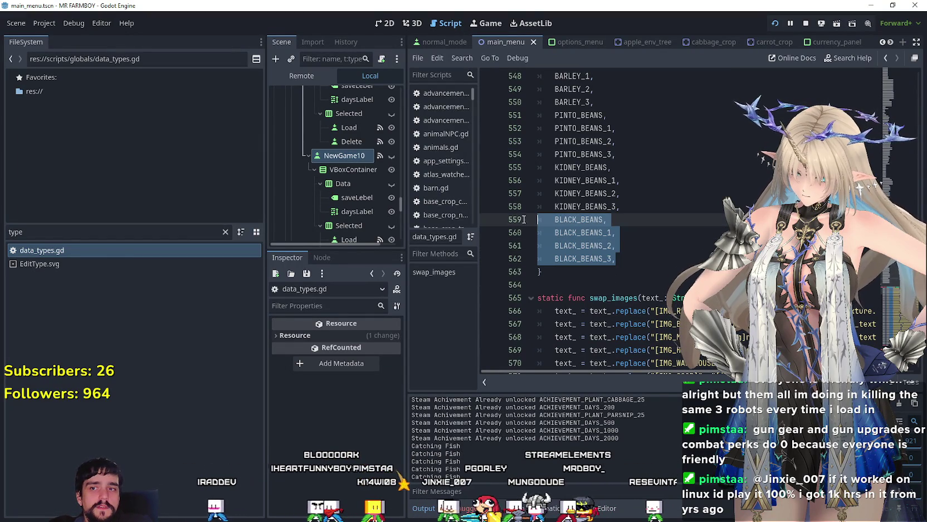
{"action": "left_click", "coordinate": [656, 255]}
{"action": "left_click", "coordinate": [633, 211]}
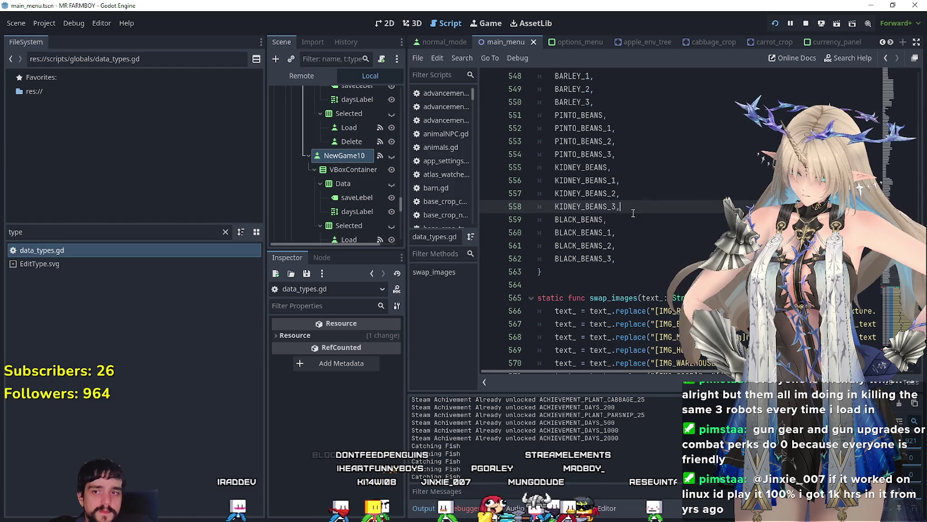
{"action": "scroll", "coordinate": [634, 249], "scroll_direction": "up", "scroll_amount": 1}
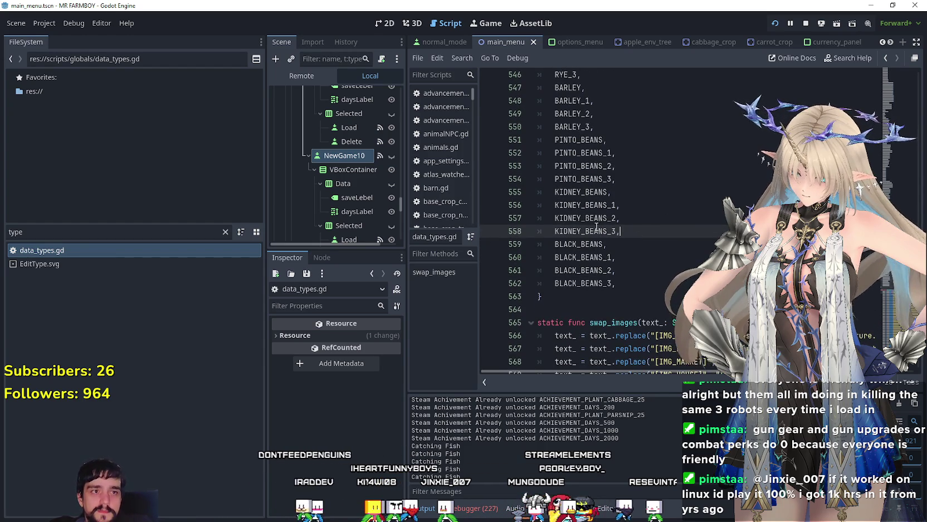
{"action": "scroll", "coordinate": [597, 226], "scroll_direction": "down", "scroll_amount": 1}
{"action": "left_click", "coordinate": [641, 245]}
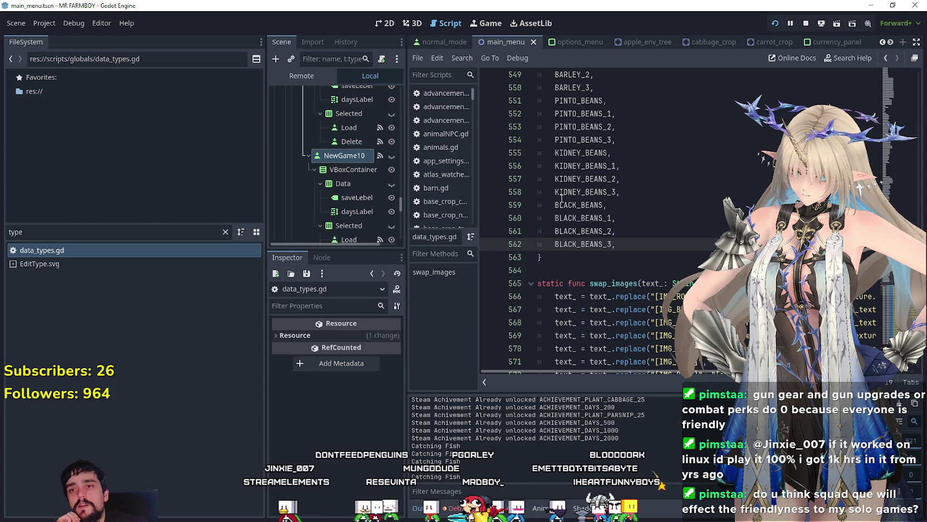
{"action": "key", "text": "Up"}
{"action": "key", "text": "Up"}
{"action": "key", "text": "Up"}
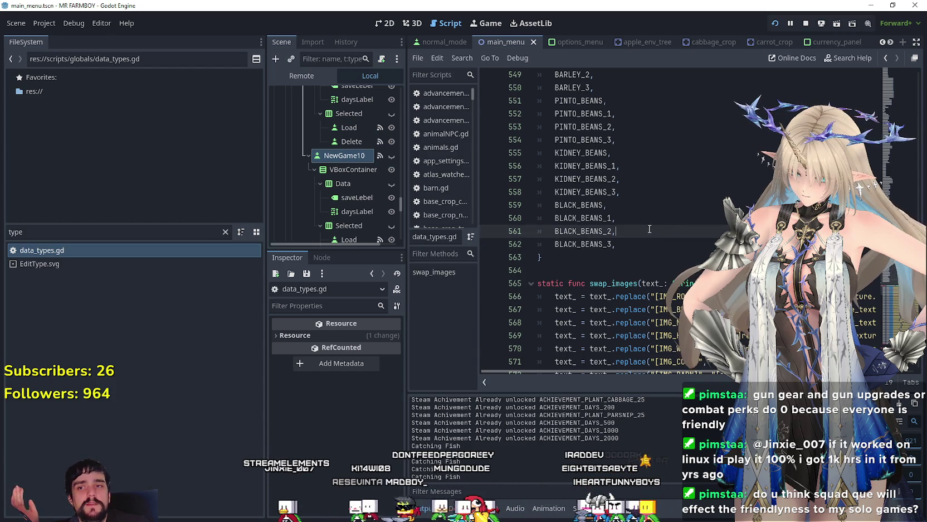
{"action": "key", "text": "Down"}
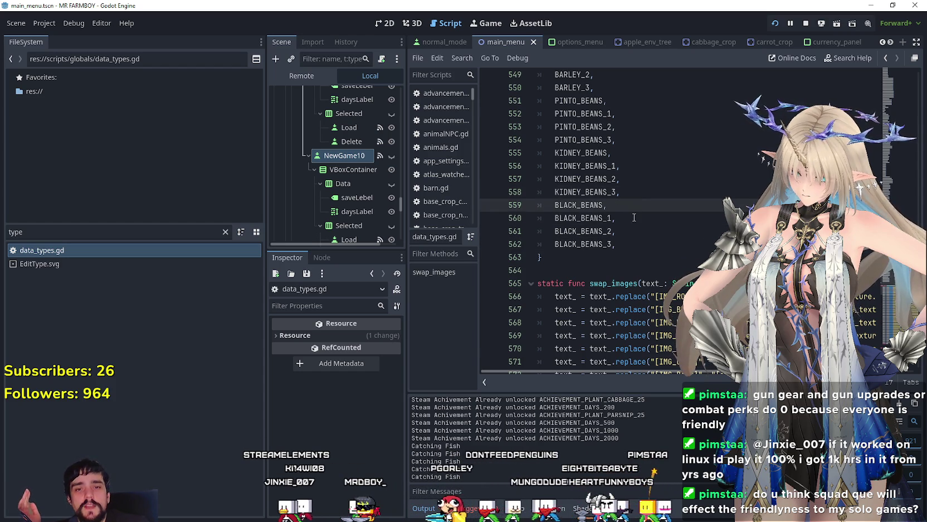
{"action": "key", "text": "Down"}
{"action": "key", "text": "Down"}
{"action": "key", "text": "Down"}
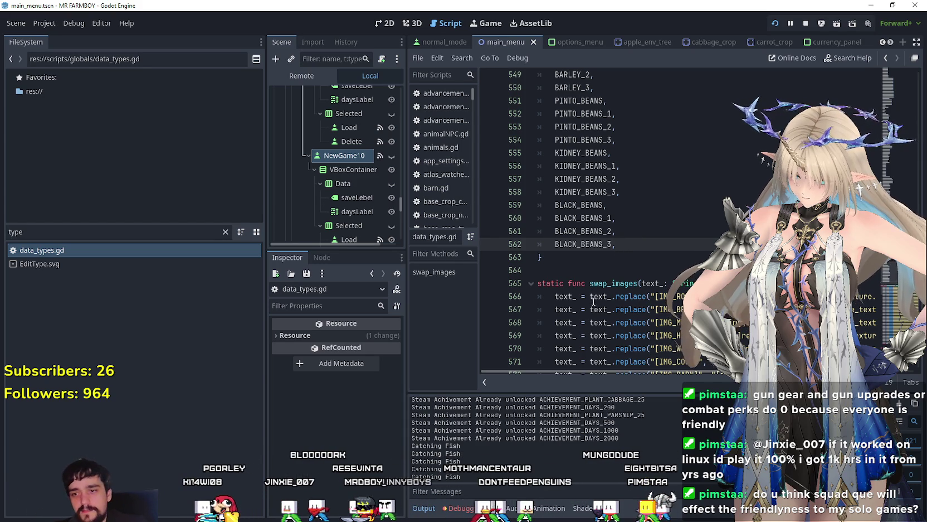
Re-save the script, clear the Output log, and narrow the FileSystem dock
{"action": "key", "text": "ctrl+s"}
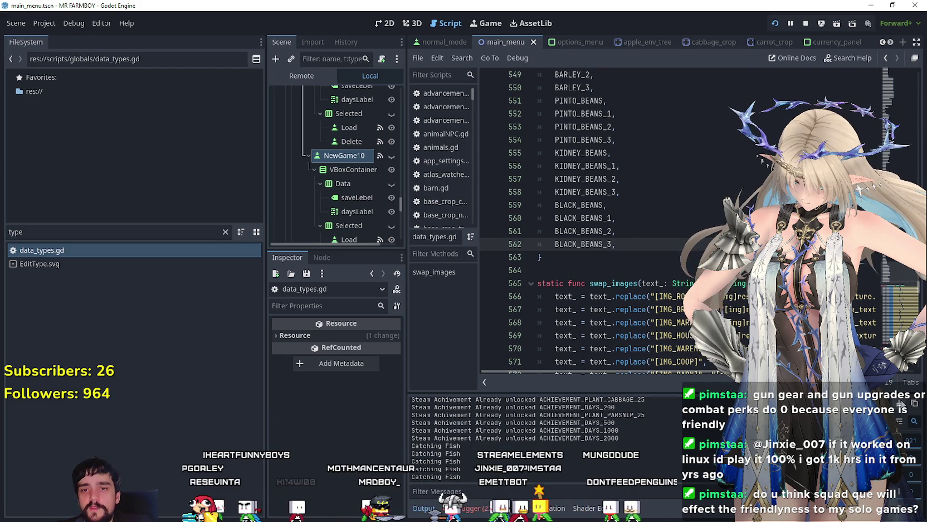
{"action": "key", "text": "F5"}
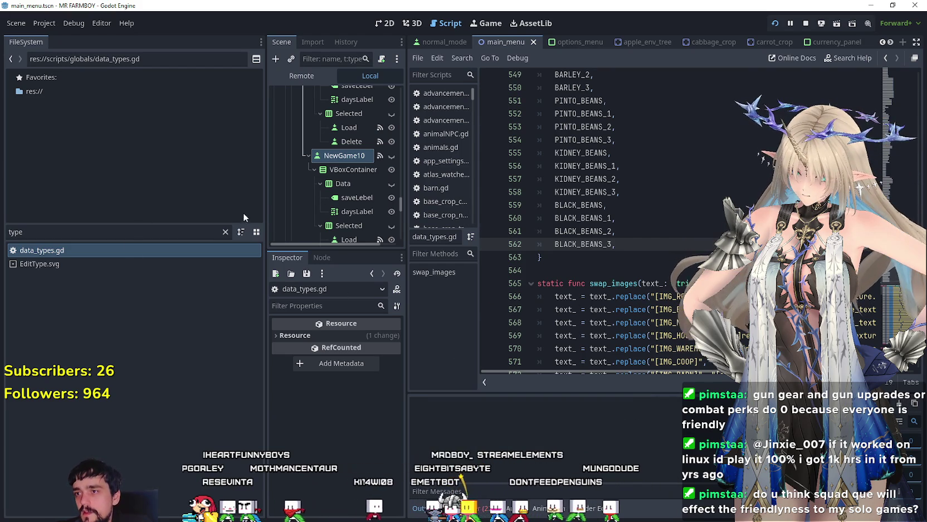
{"action": "left_click_drag", "start_coordinate": [266, 214], "coordinate": [166, 243]}
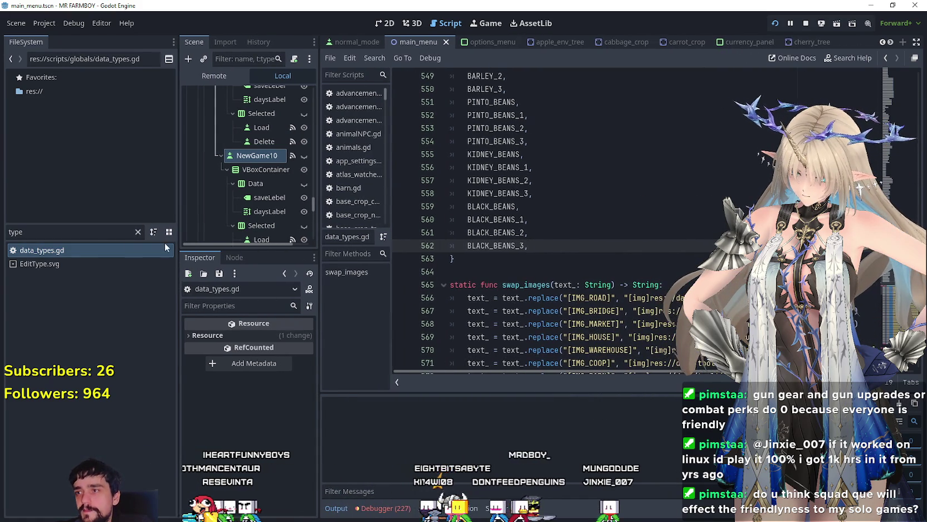
Clear the file filter and save data_types.gd without the trailing comma after BLACK_BEANS_3
{"action": "left_click", "coordinate": [139, 231]}
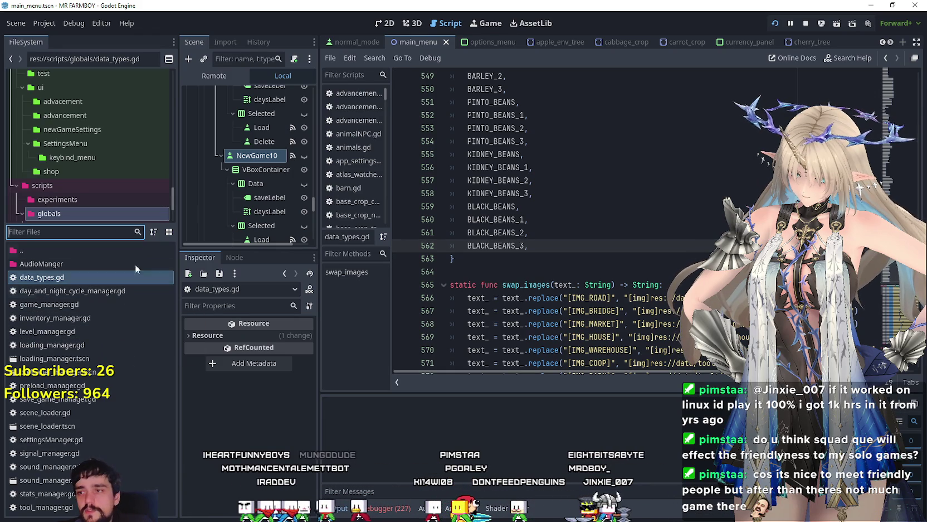
{"action": "scroll", "coordinate": [102, 160], "scroll_direction": "down", "scroll_amount": 5}
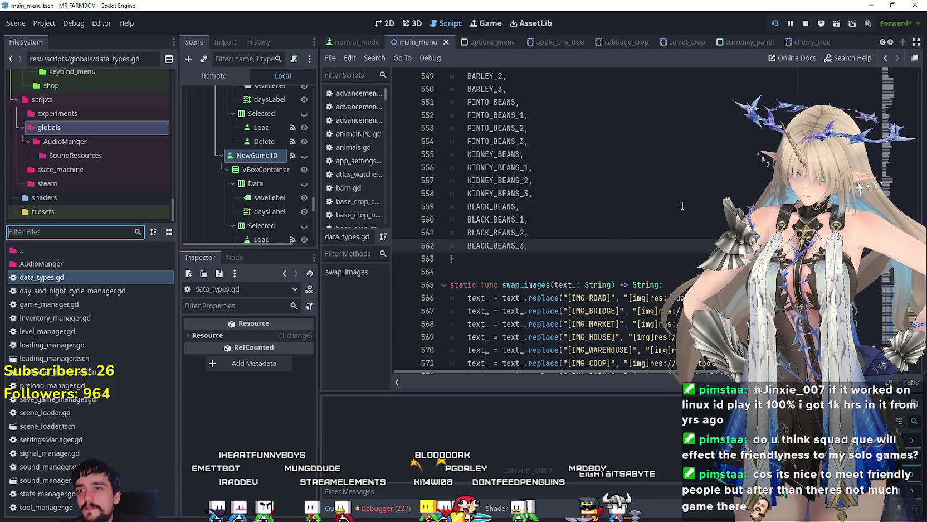
{"action": "left_click_drag", "start_coordinate": [554, 211], "coordinate": [535, 194]}
{"action": "left_click", "coordinate": [554, 214]}
{"action": "left_click", "coordinate": [562, 194]}
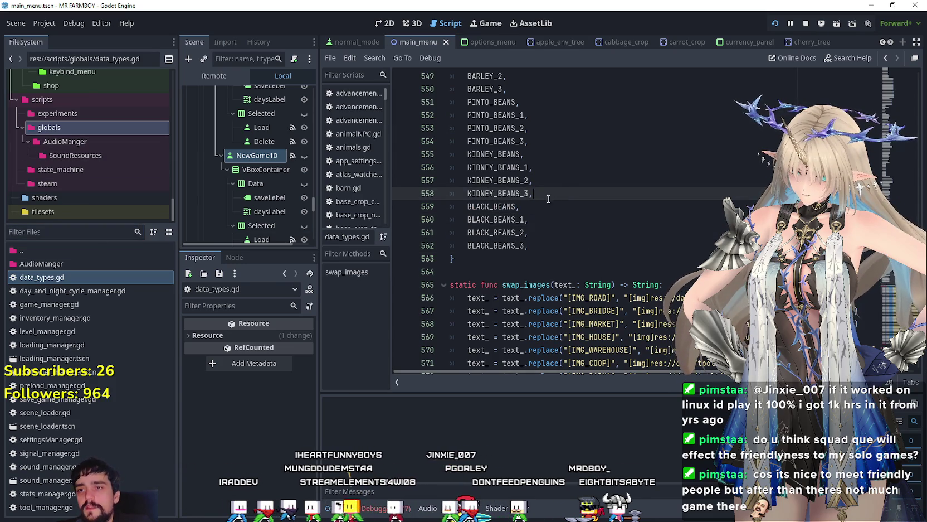
{"action": "scroll", "coordinate": [536, 214], "scroll_direction": "down", "scroll_amount": 2}
{"action": "scroll", "coordinate": [536, 207], "scroll_direction": "down", "scroll_amount": 2}
{"action": "mouse_move", "coordinate": [890, 273]}
{"action": "left_mouse_down"}
{"action": "mouse_move", "coordinate": [890, 254]}
{"action": "mouse_move", "coordinate": [882, 335]}
{"action": "mouse_move", "coordinate": [890, 271]}
{"action": "left_mouse_up"}
{"action": "left_click", "coordinate": [547, 144]}
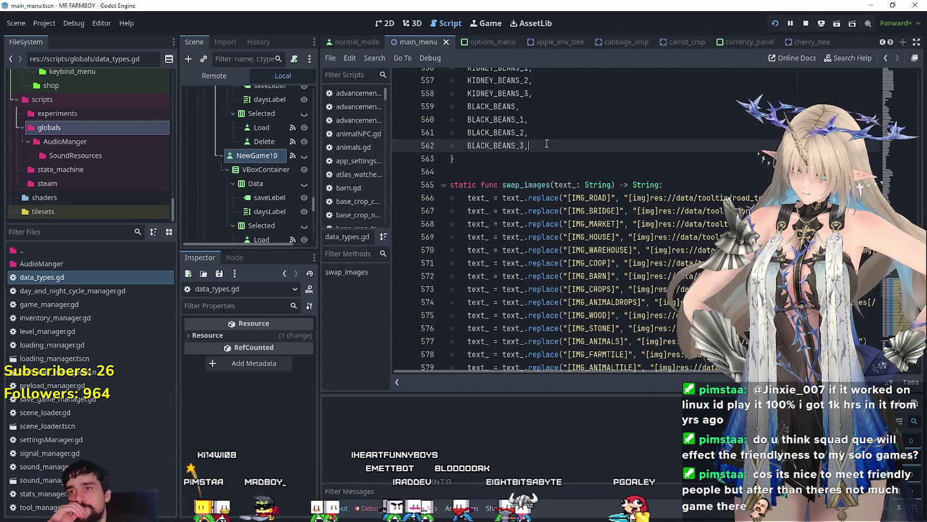
{"action": "scroll", "coordinate": [558, 170], "scroll_direction": "up", "scroll_amount": 1}
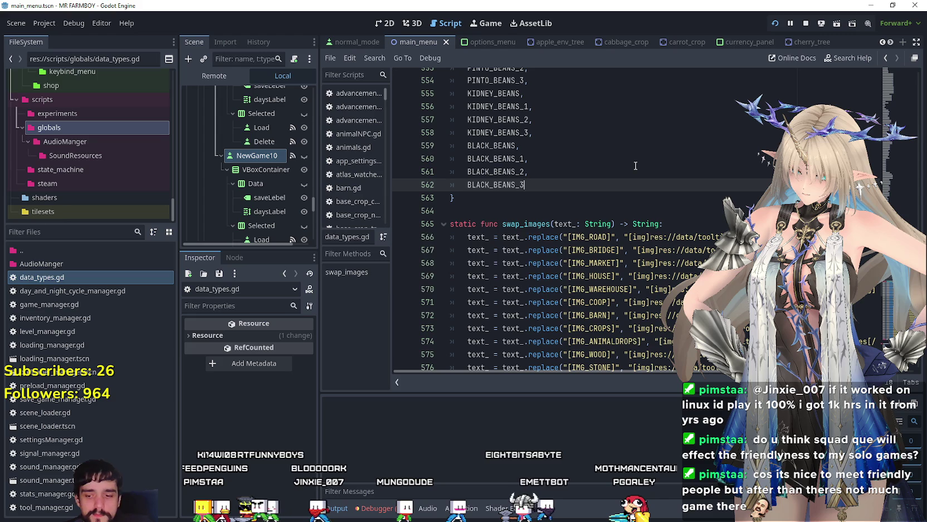
{"action": "key", "text": "ctrl+s"}
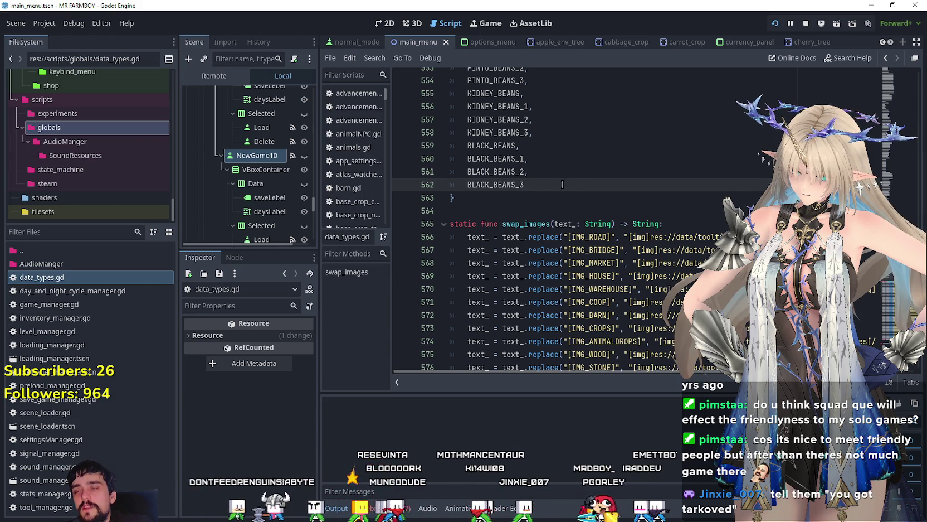
Widen the scene hierarchy panel and return to the data_types script
{"action": "scroll", "coordinate": [250, 184], "scroll_direction": "up", "scroll_amount": 1}
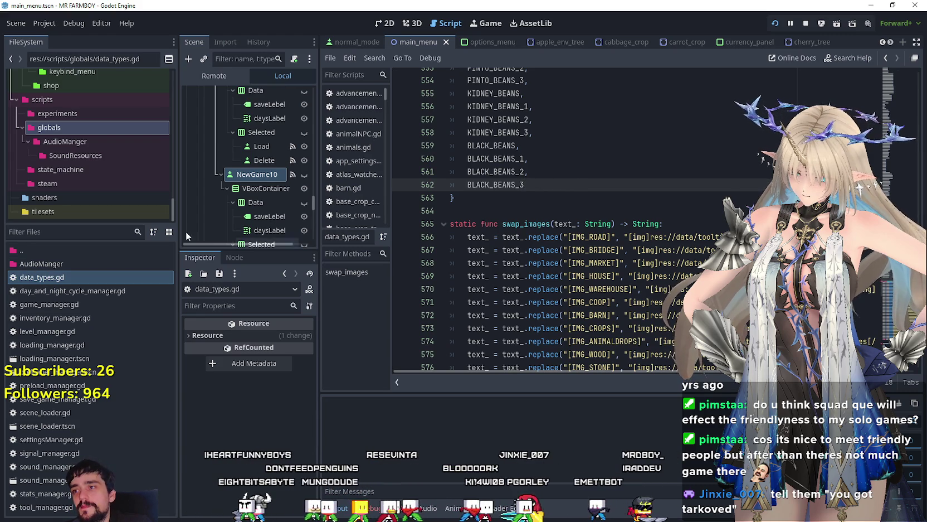
{"action": "mouse_move", "coordinate": [320, 230]}
{"action": "left_mouse_down"}
{"action": "mouse_move", "coordinate": [351, 229]}
{"action": "mouse_move", "coordinate": [342, 230]}
{"action": "left_mouse_up"}
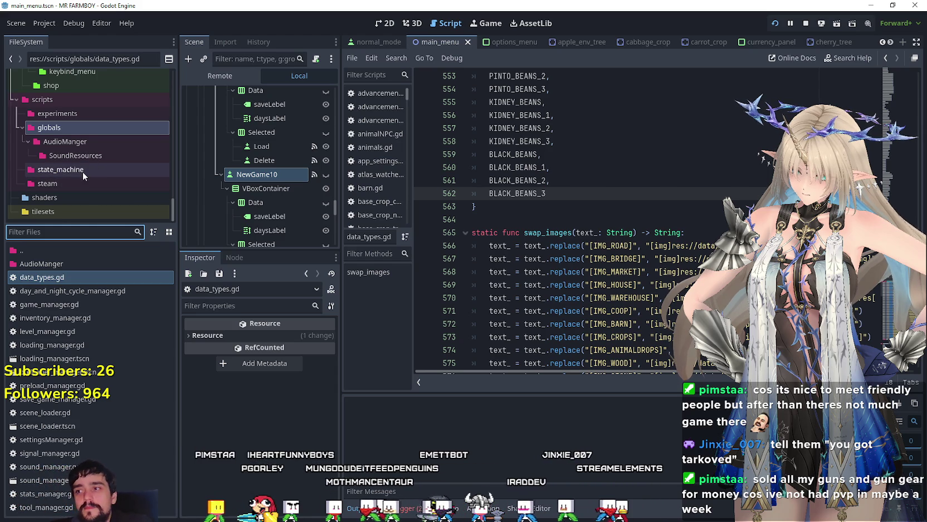
{"action": "left_click", "coordinate": [644, 210]}
{"action": "scroll", "coordinate": [641, 211], "scroll_direction": "up", "scroll_amount": 2}
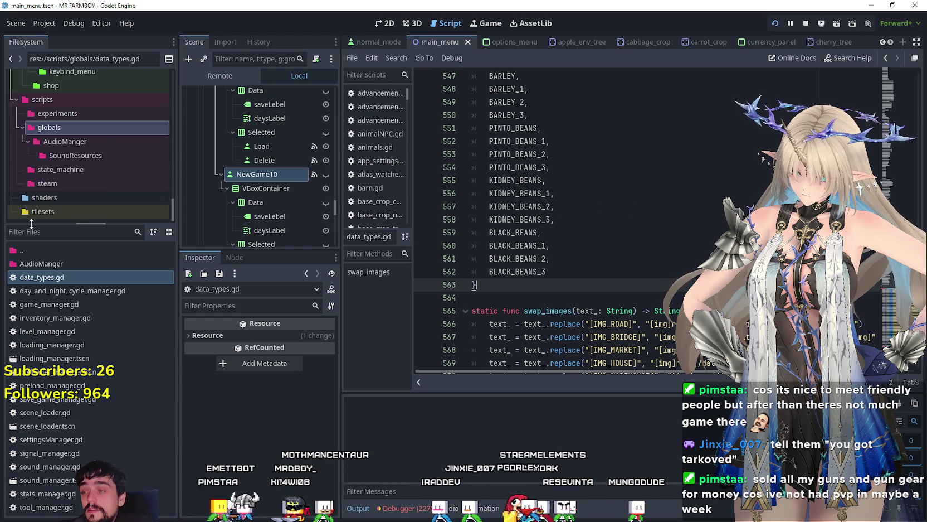
{"action": "scroll", "coordinate": [81, 162], "scroll_direction": "up", "scroll_amount": 8}
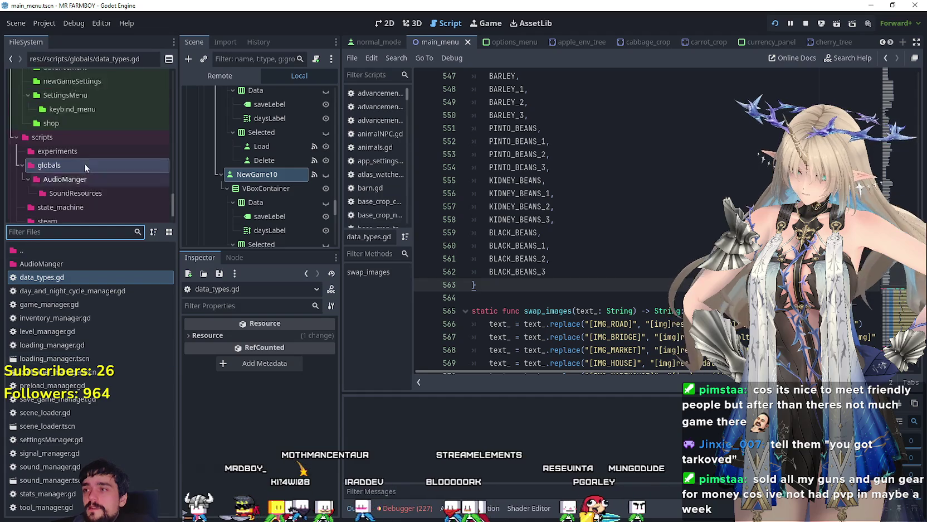
{"action": "left_click_drag", "start_coordinate": [171, 187], "coordinate": [167, 113]}
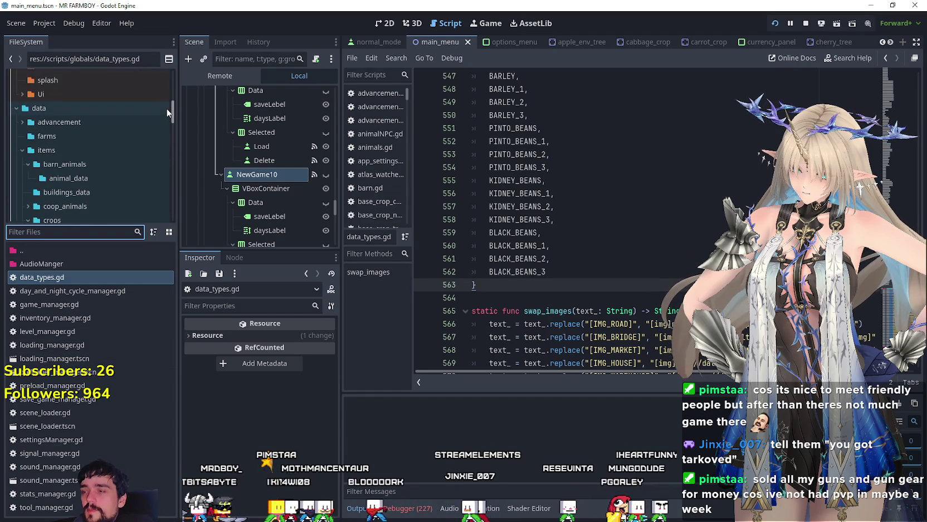
{"action": "scroll", "coordinate": [78, 167], "scroll_direction": "down", "scroll_amount": 5}
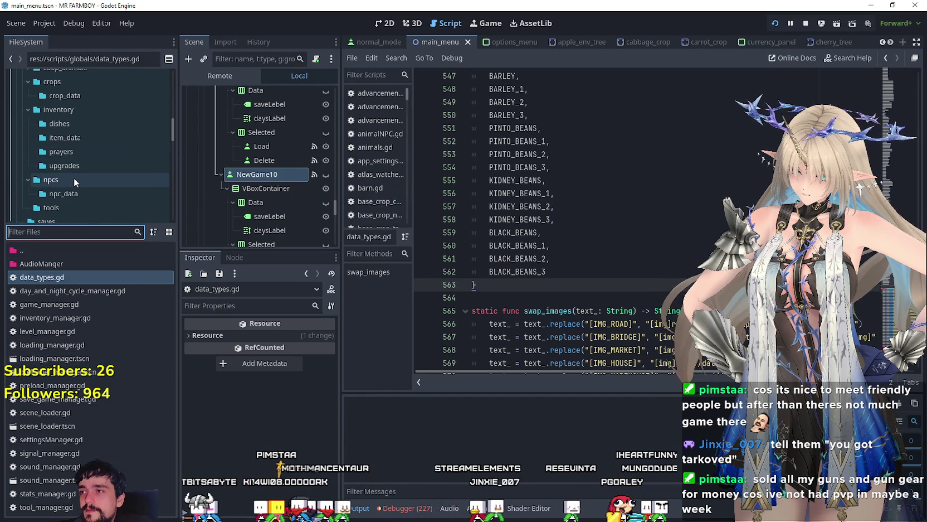
Browse to items/crops/crop_data and load wheat_data.tres into the Inspector
{"action": "left_click", "coordinate": [90, 139]}
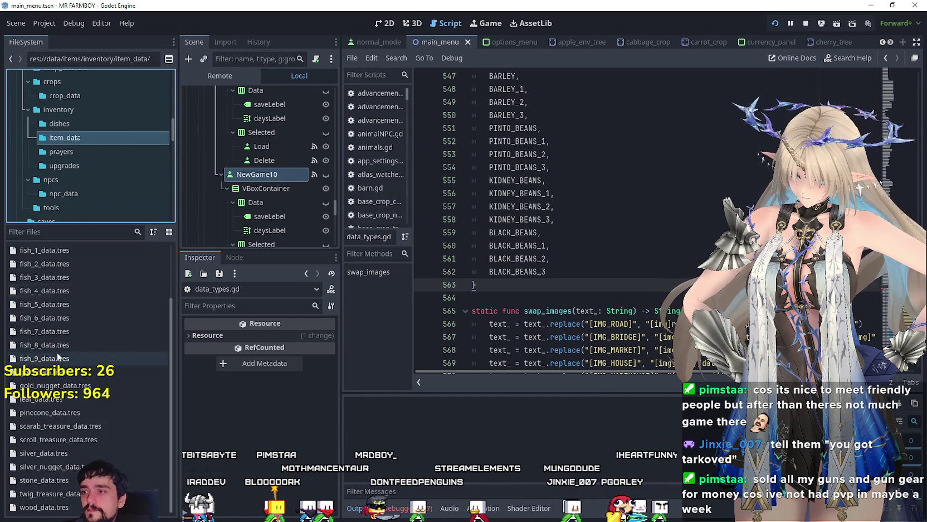
{"action": "scroll", "coordinate": [61, 165], "scroll_direction": "down", "scroll_amount": 1}
{"action": "scroll", "coordinate": [91, 165], "scroll_direction": "down", "scroll_amount": 2}
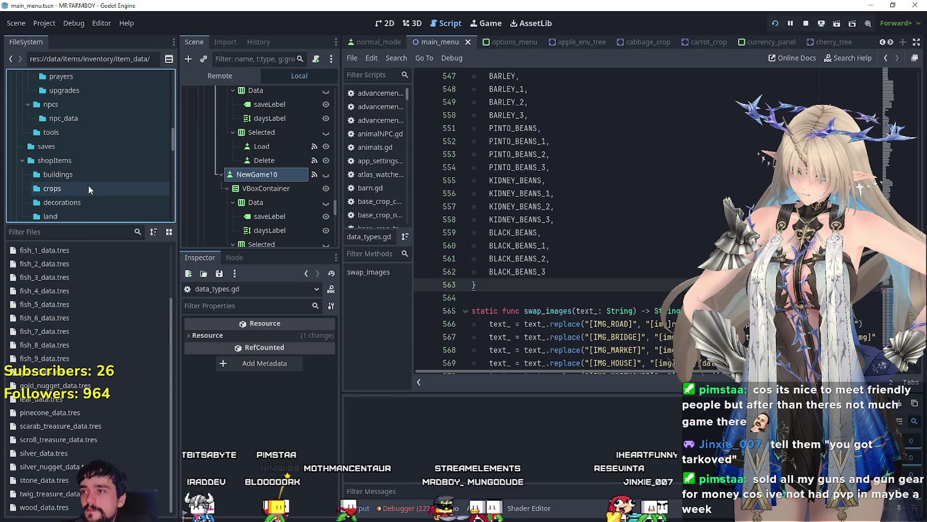
{"action": "left_click", "coordinate": [88, 189]}
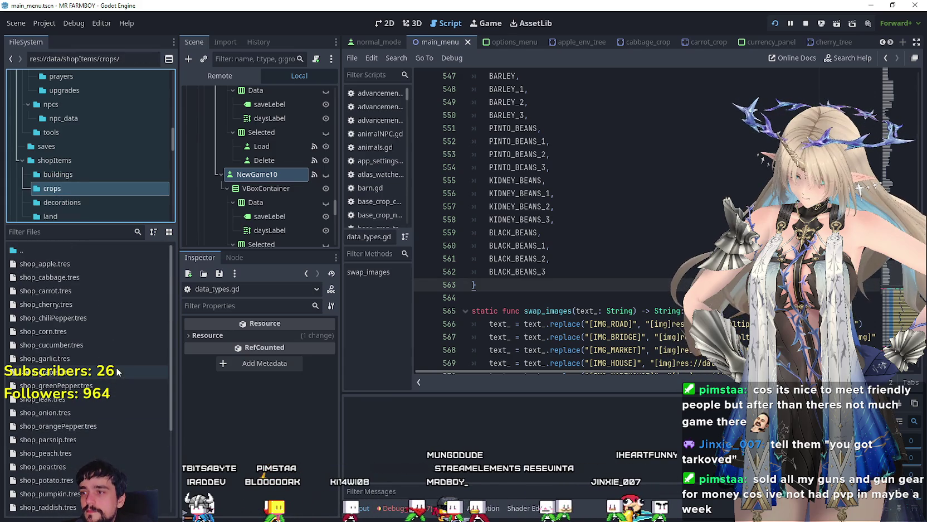
{"action": "scroll", "coordinate": [82, 189], "scroll_direction": "up", "scroll_amount": 2}
{"action": "scroll", "coordinate": [82, 188], "scroll_direction": "up", "scroll_amount": 6}
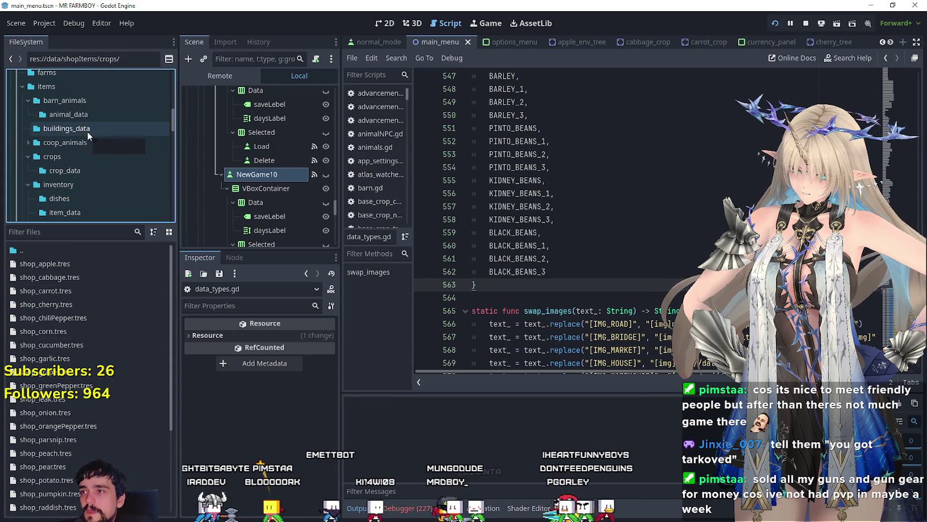
{"action": "left_click", "coordinate": [72, 157]}
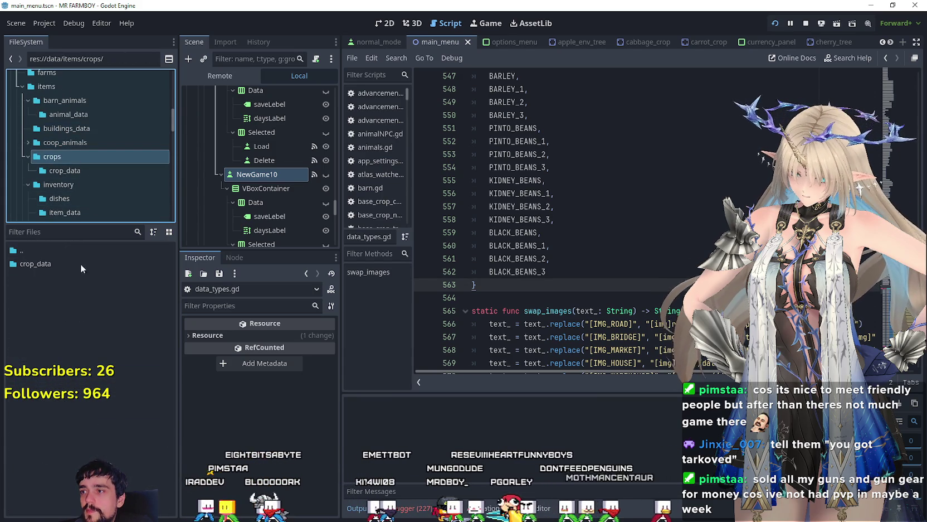
{"action": "left_click", "coordinate": [87, 176]}
{"action": "scroll", "coordinate": [91, 339], "scroll_direction": "down", "scroll_amount": 10}
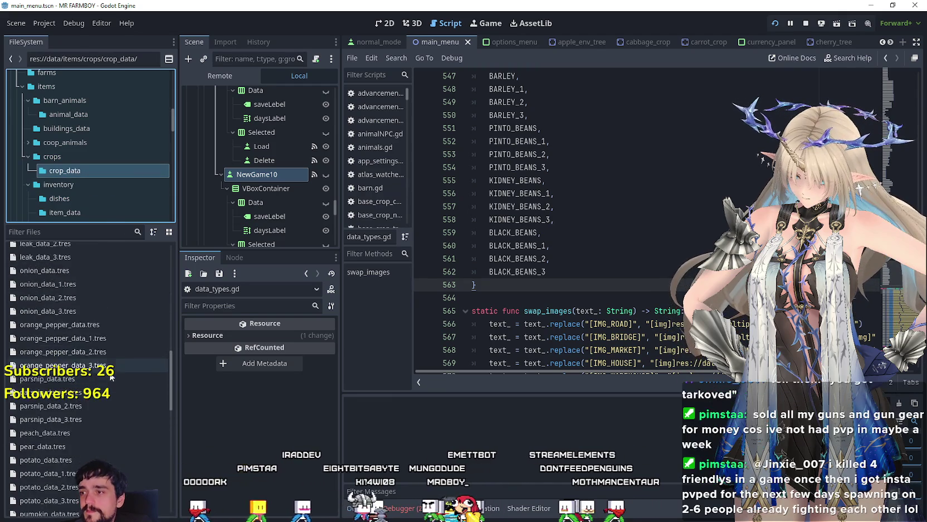
{"action": "scroll", "coordinate": [106, 445], "scroll_direction": "up", "scroll_amount": 5}
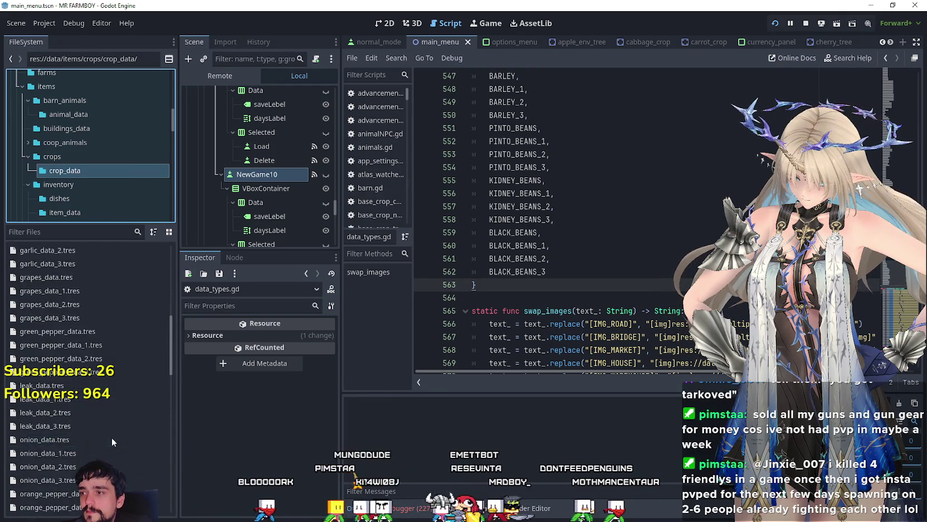
{"action": "scroll", "coordinate": [111, 433], "scroll_direction": "up", "scroll_amount": 8}
{"action": "scroll", "coordinate": [108, 419], "scroll_direction": "down", "scroll_amount": 20}
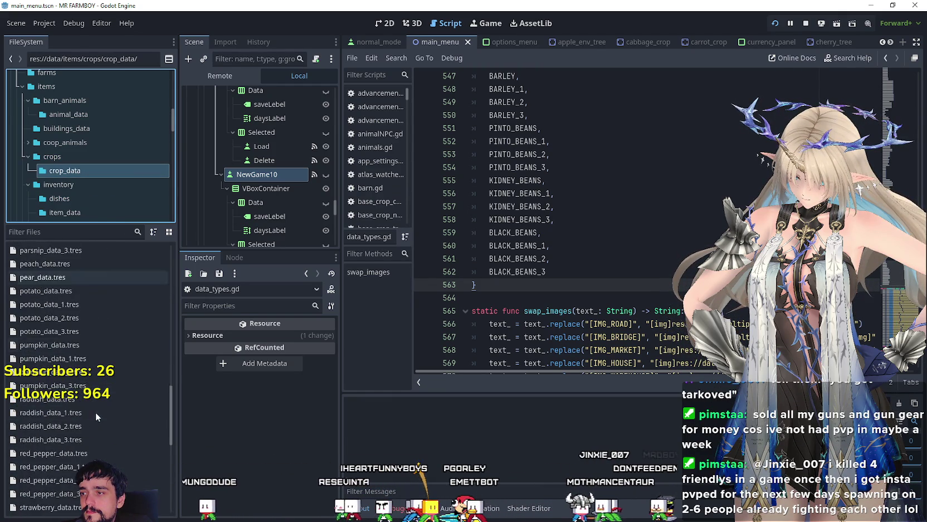
{"action": "scroll", "coordinate": [90, 413], "scroll_direction": "down", "scroll_amount": 10}
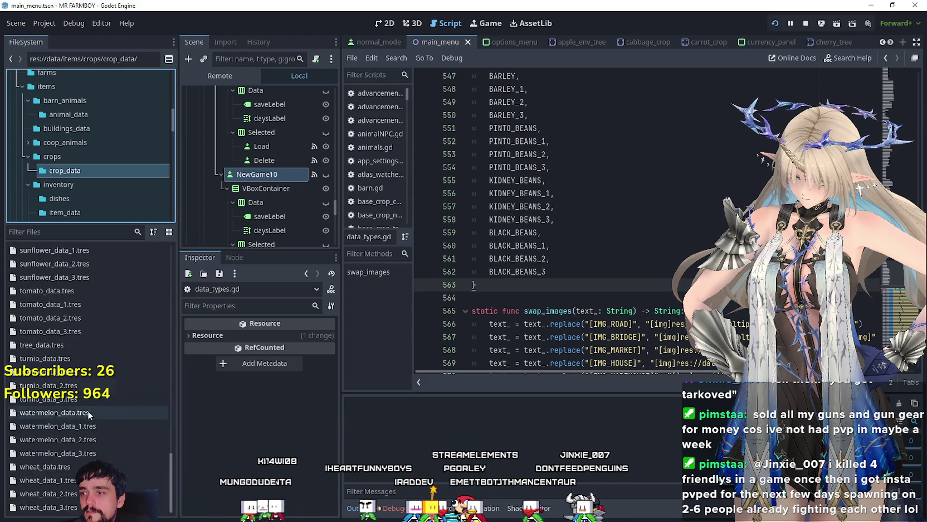
{"action": "left_click", "coordinate": [70, 467]}
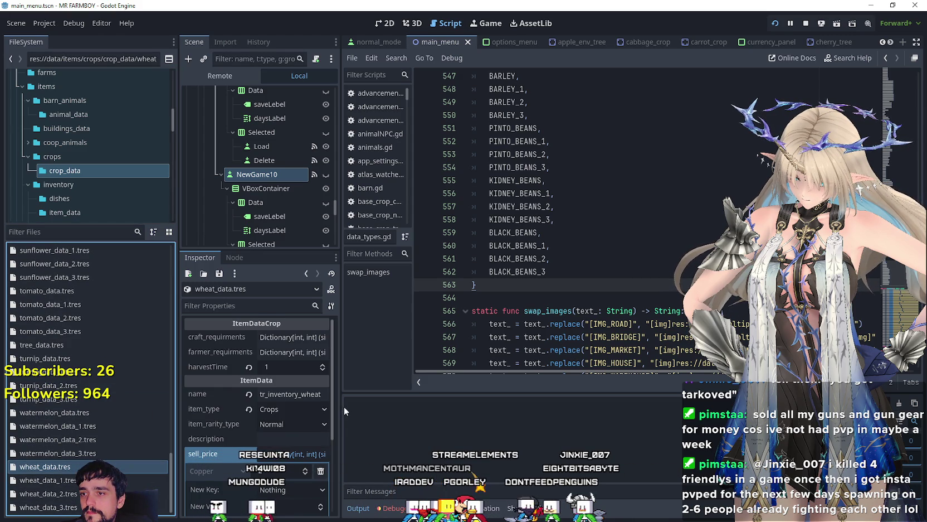
Widen the side docks and scroll the script up to CHILI_PEPPER_GREEN_3 near line 494
{"action": "left_click_drag", "start_coordinate": [339, 407], "coordinate": [445, 407]}
{"action": "right_click", "coordinate": [77, 467]}
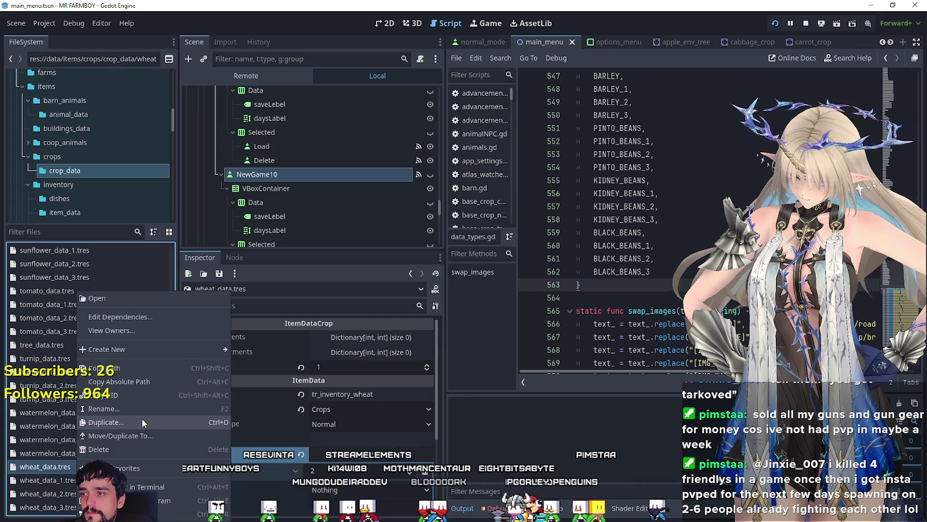
{"action": "left_click_drag", "start_coordinate": [669, 286], "coordinate": [669, 219]}
{"action": "scroll", "coordinate": [686, 229], "scroll_direction": "up", "scroll_amount": 6}
{"action": "scroll", "coordinate": [686, 229], "scroll_direction": "up", "scroll_amount": 7}
{"action": "scroll", "coordinate": [675, 230], "scroll_direction": "up", "scroll_amount": 4}
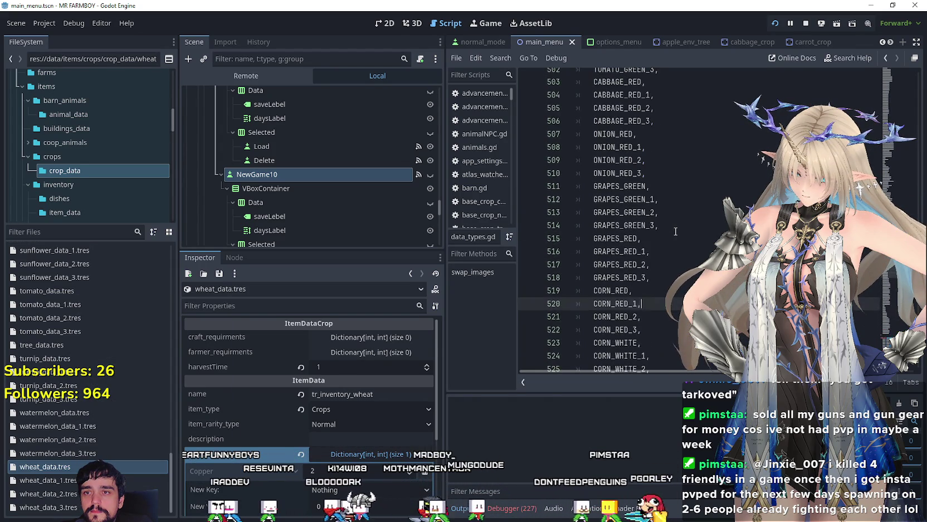
{"action": "scroll", "coordinate": [679, 224], "scroll_direction": "up", "scroll_amount": 4}
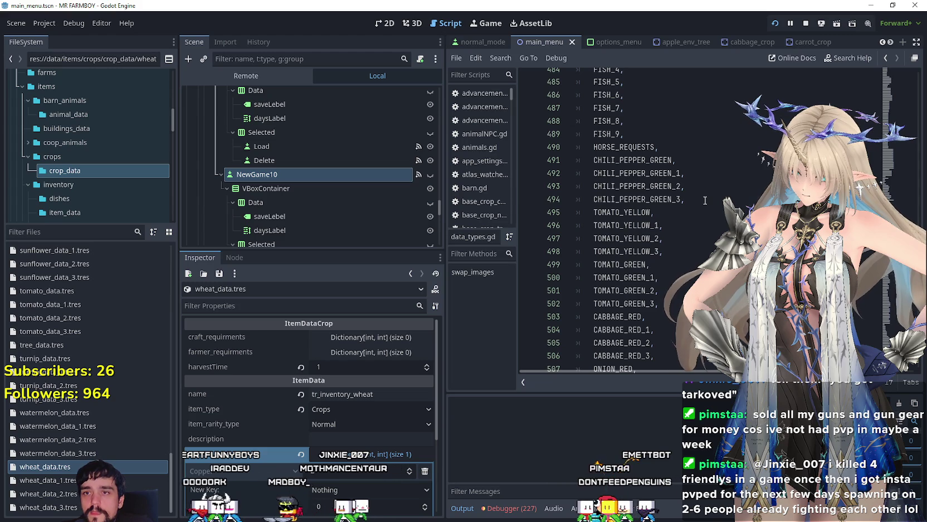
{"action": "left_click", "coordinate": [705, 200]}
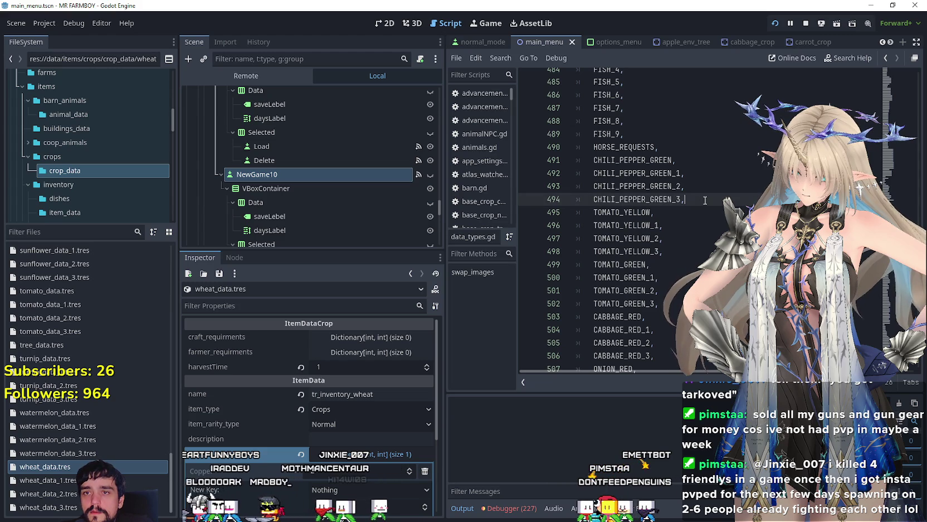
Scroll the crop_data file list up to the chili resources and bring up chili_data.tres's file actions
{"action": "right_click", "coordinate": [42, 466]}
{"action": "key", "text": "Escape"}
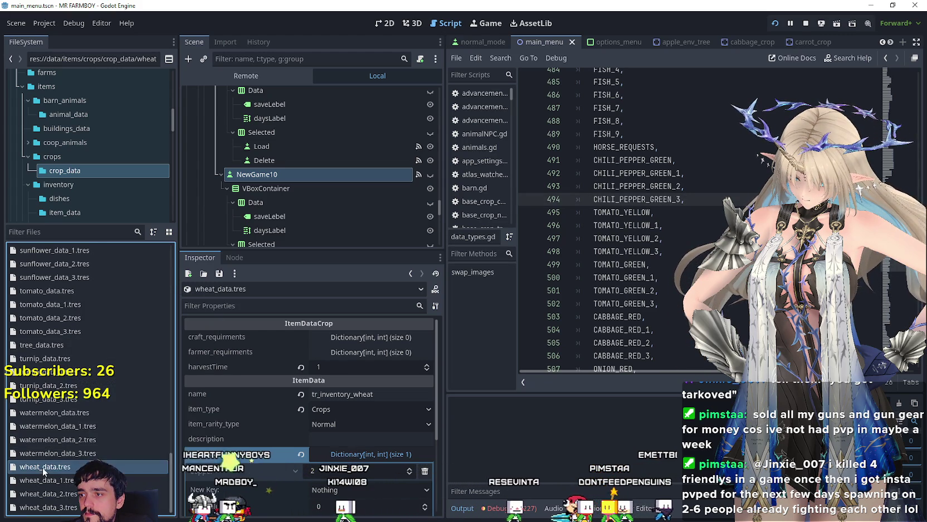
{"action": "scroll", "coordinate": [71, 454], "scroll_direction": "up", "scroll_amount": 5}
{"action": "scroll", "coordinate": [72, 453], "scroll_direction": "up", "scroll_amount": 8}
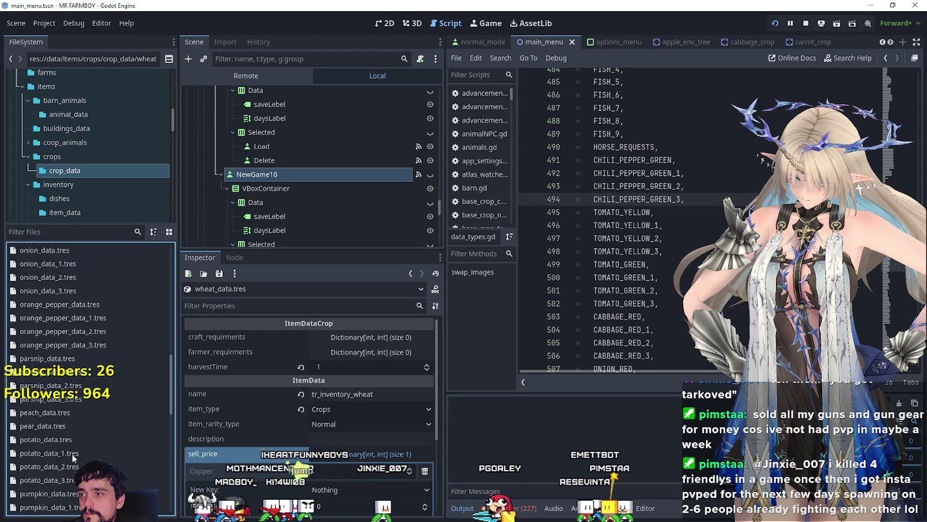
{"action": "scroll", "coordinate": [74, 453], "scroll_direction": "up", "scroll_amount": 5}
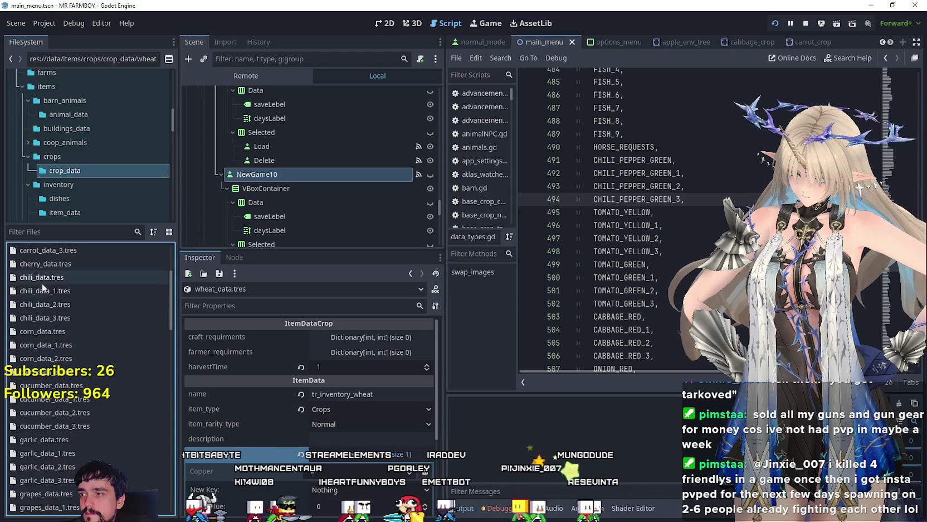
{"action": "right_click", "coordinate": [39, 277]}
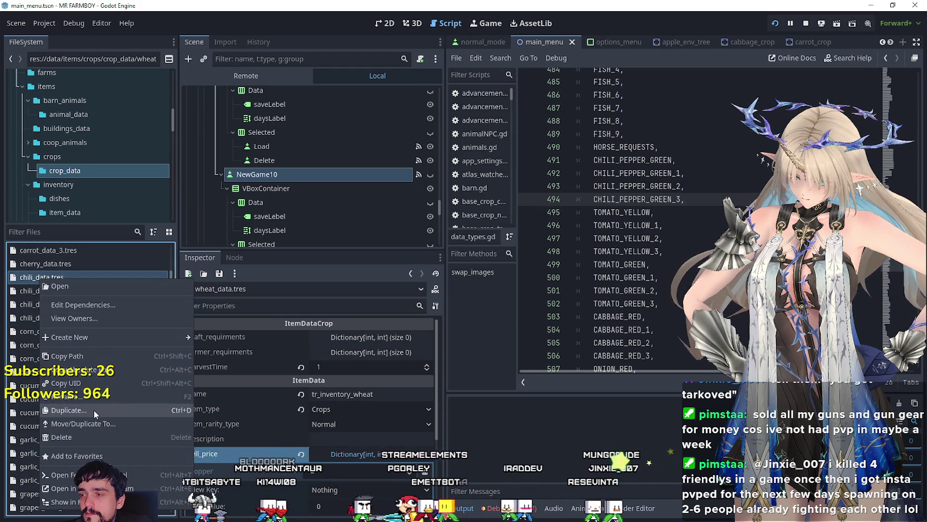
Duplicate chili_data.tres as chili_pepper_green_data.tres and load the copy into the Inspector
{"action": "left_click", "coordinate": [94, 409]}
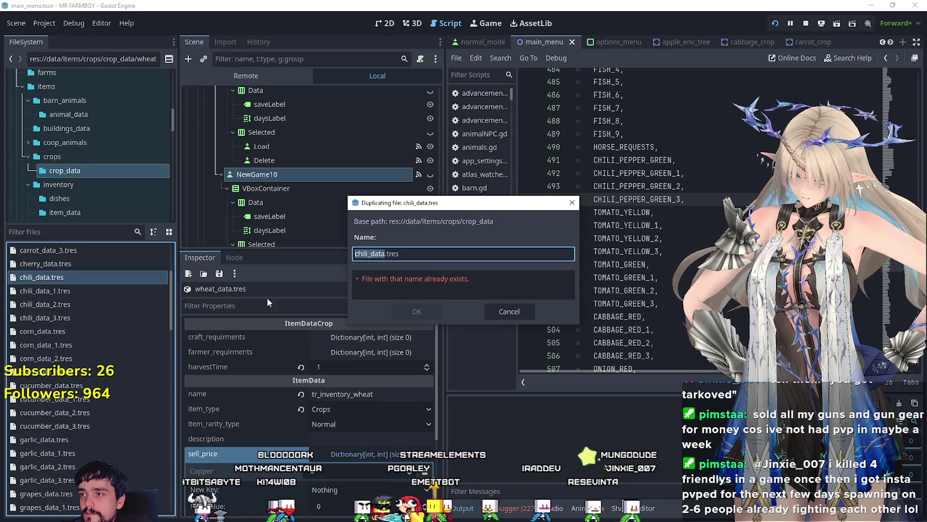
{"action": "left_click", "coordinate": [362, 253]}
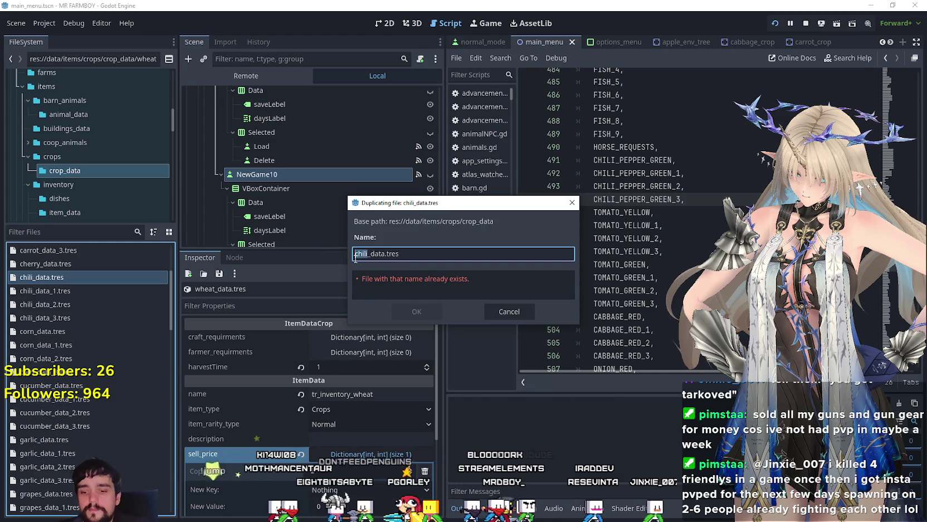
{"action": "key", "text": "Right"}
{"action": "key", "text": "BackSpace"}
{"action": "type", "text": "i_pepper_gr"}
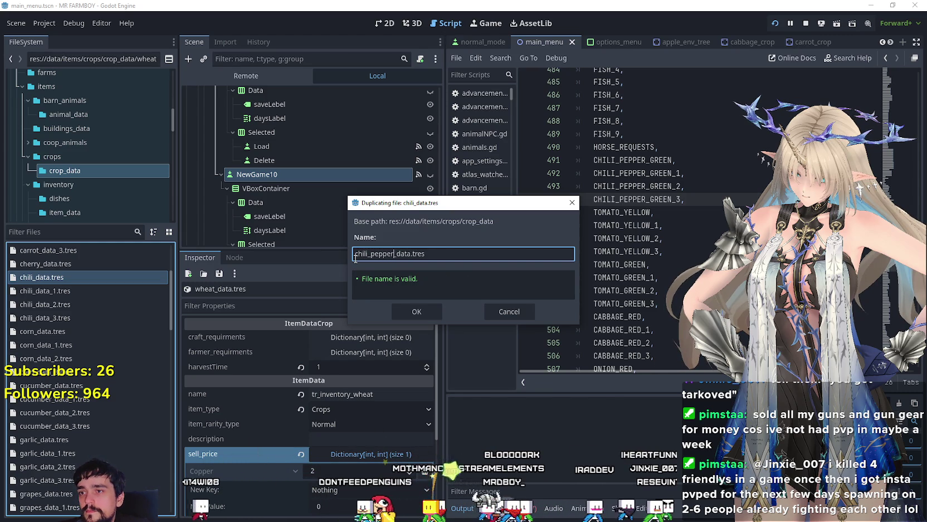
{"action": "type", "text": "een_"}
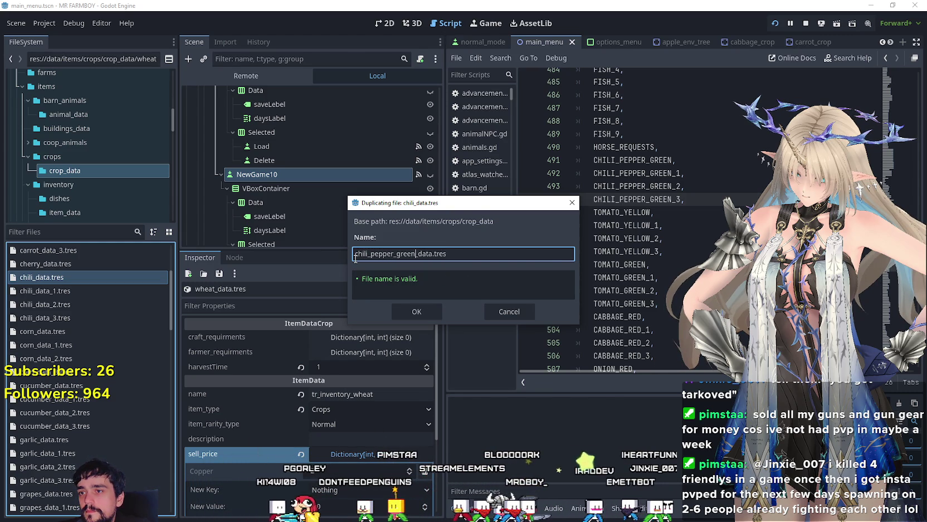
{"action": "key", "text": "Return"}
{"action": "left_click", "coordinate": [83, 332]}
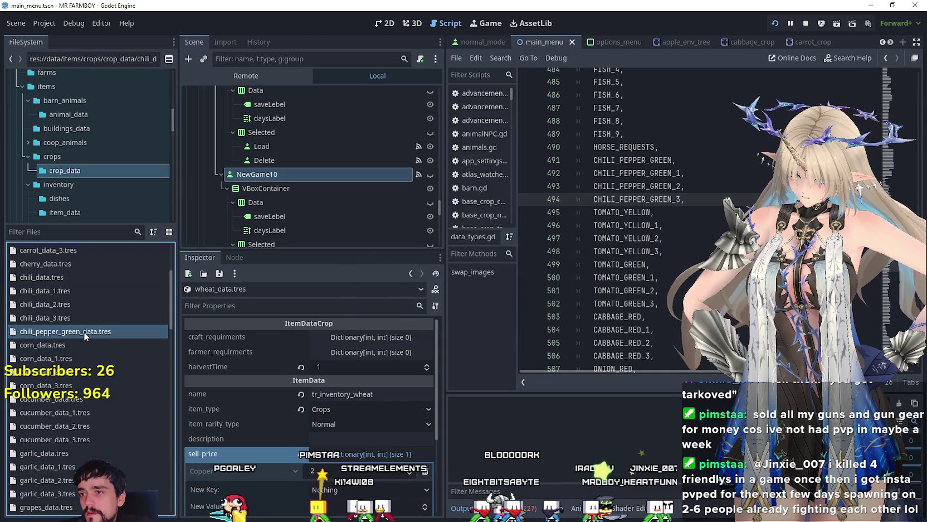
Set the texture region of chili_pepper_green_data.tres to the green pepper tile on the sprite sheet
{"action": "scroll", "coordinate": [345, 470], "scroll_direction": "down", "scroll_amount": 10}
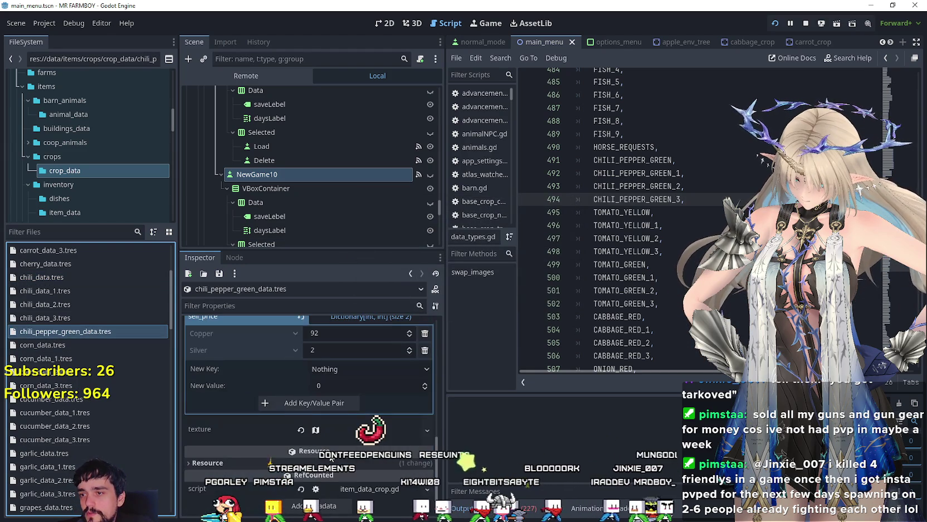
{"action": "scroll", "coordinate": [316, 472], "scroll_direction": "down", "scroll_amount": 1}
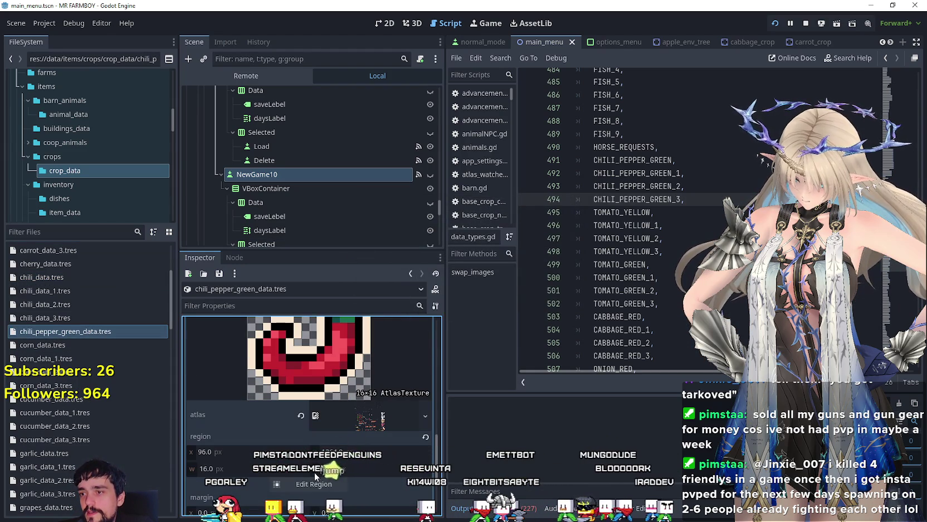
{"action": "left_click", "coordinate": [313, 483]}
{"action": "scroll", "coordinate": [374, 242], "scroll_direction": "down", "scroll_amount": 5}
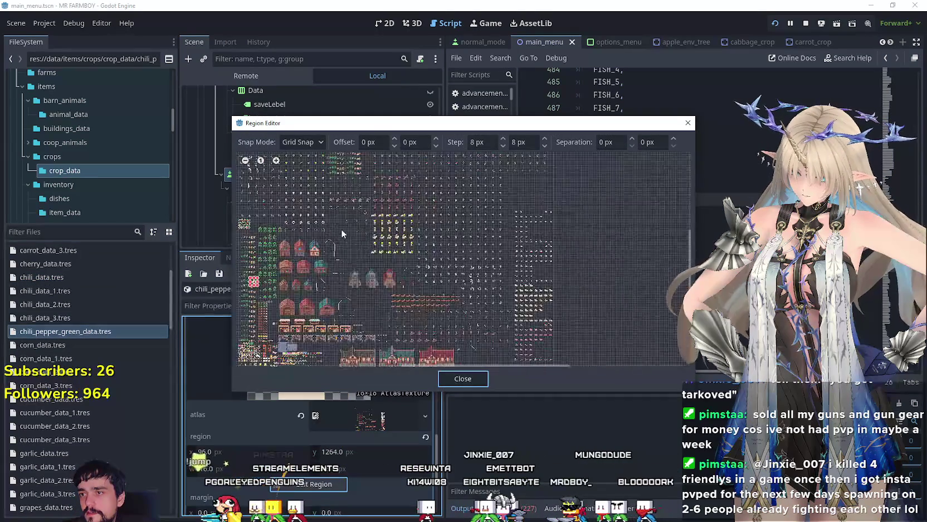
{"action": "scroll", "coordinate": [346, 237], "scroll_direction": "up", "scroll_amount": 5}
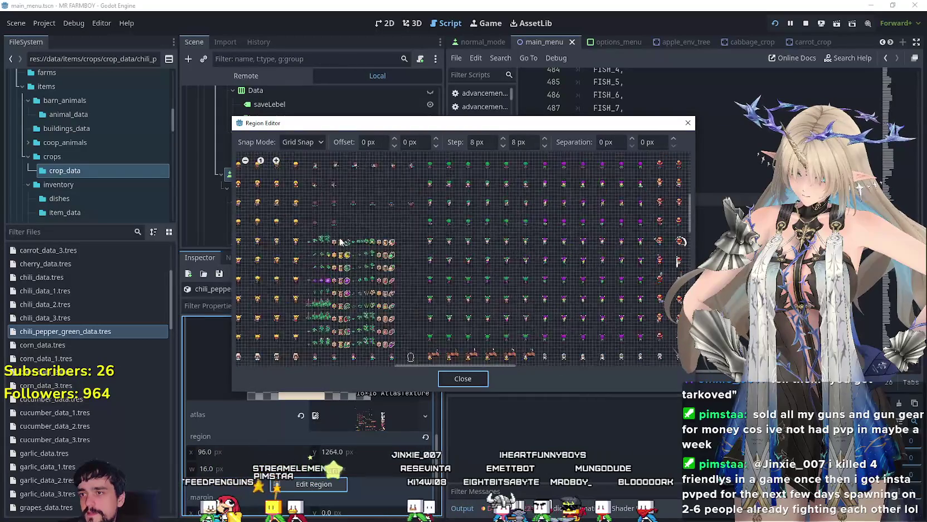
{"action": "scroll", "coordinate": [345, 248], "scroll_direction": "up", "scroll_amount": 1}
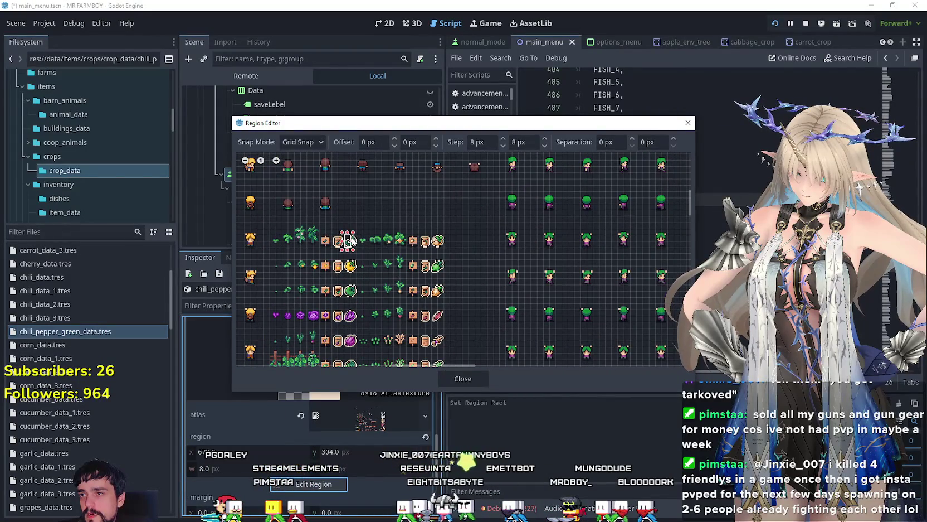
{"action": "scroll", "coordinate": [357, 243], "scroll_direction": "up", "scroll_amount": 3}
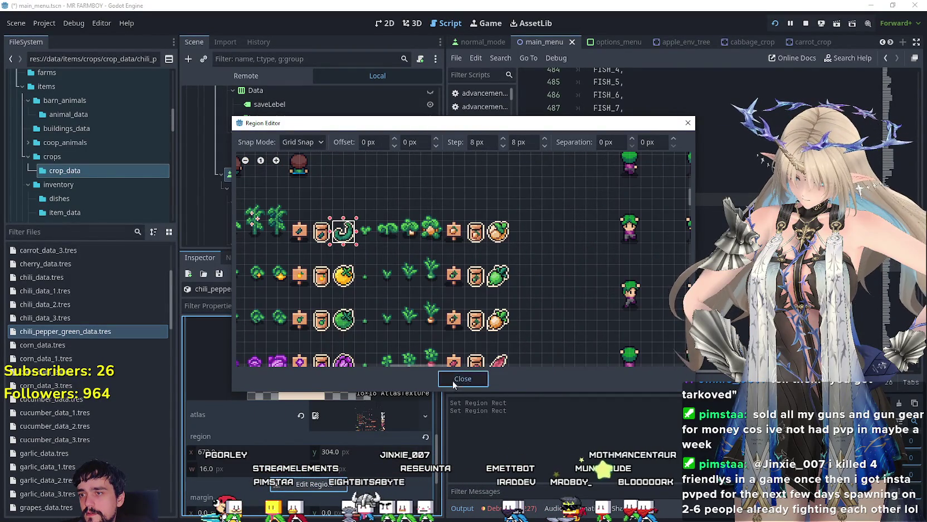
{"action": "left_click", "coordinate": [452, 380]}
{"action": "left_click", "coordinate": [324, 394]}
{"action": "scroll", "coordinate": [359, 374], "scroll_direction": "up", "scroll_amount": 1}
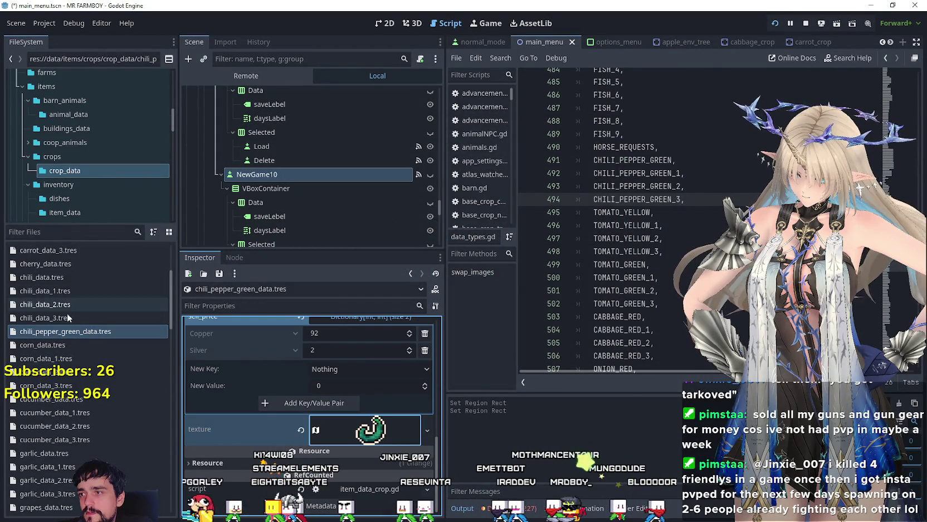
Compare chili_data.tres with chili_pepper_green_data.tres, reviewing the green pepper's prices and requirements
{"action": "left_click", "coordinate": [74, 279]}
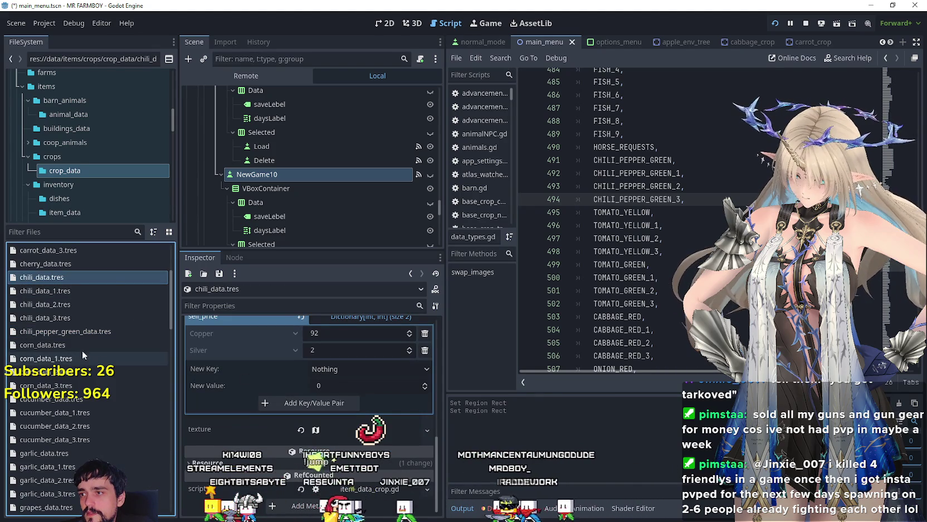
{"action": "left_click", "coordinate": [84, 331]}
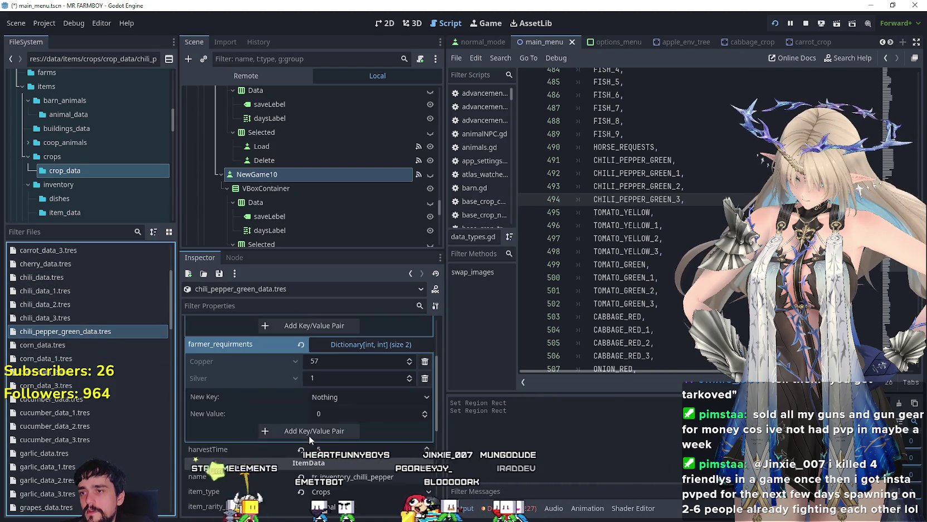
{"action": "scroll", "coordinate": [312, 426], "scroll_direction": "up", "scroll_amount": 3}
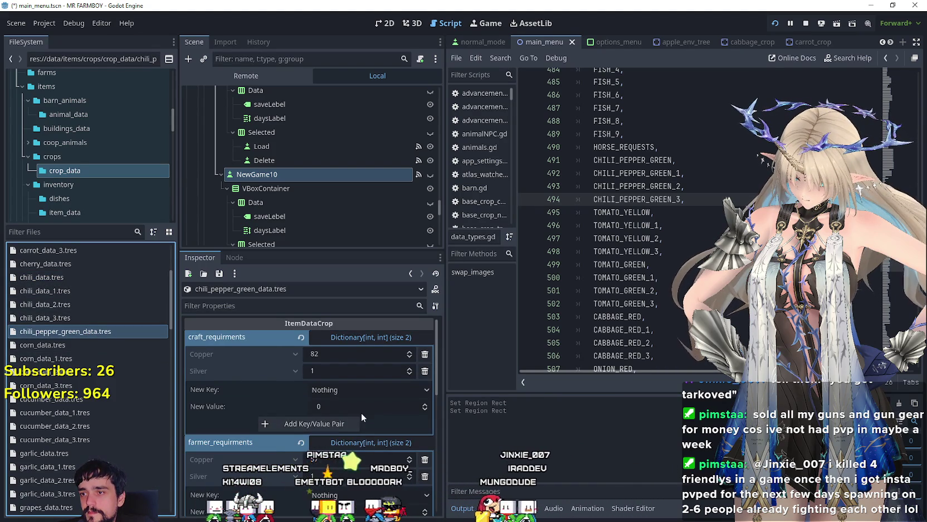
{"action": "scroll", "coordinate": [364, 440], "scroll_direction": "down", "scroll_amount": 2}
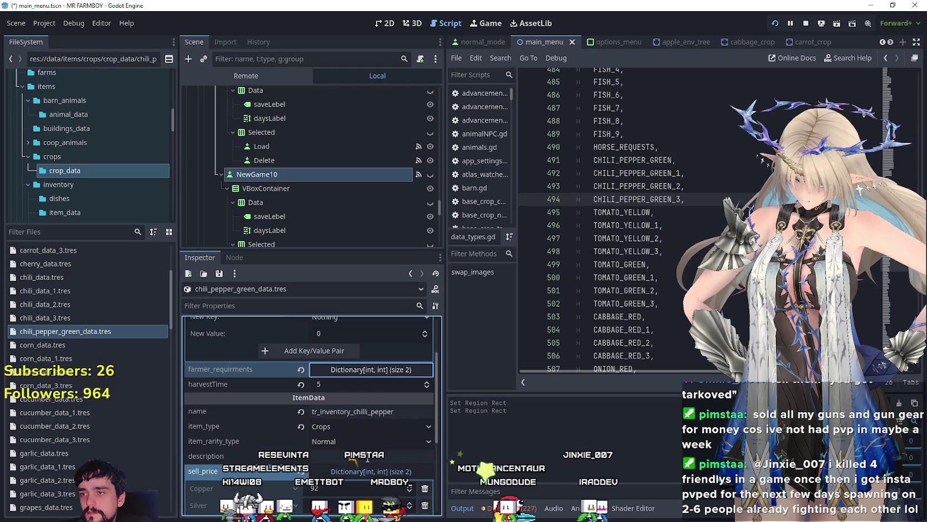
{"action": "scroll", "coordinate": [326, 430], "scroll_direction": "down", "scroll_amount": 2}
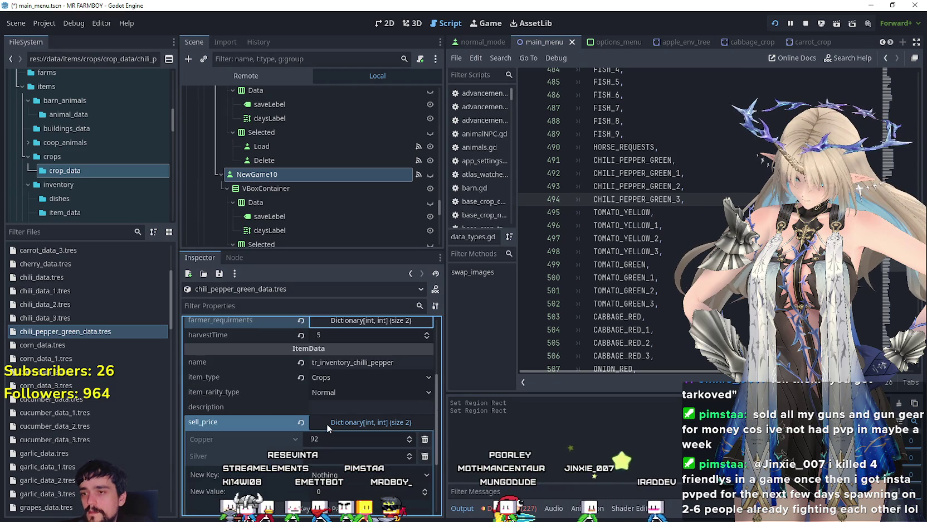
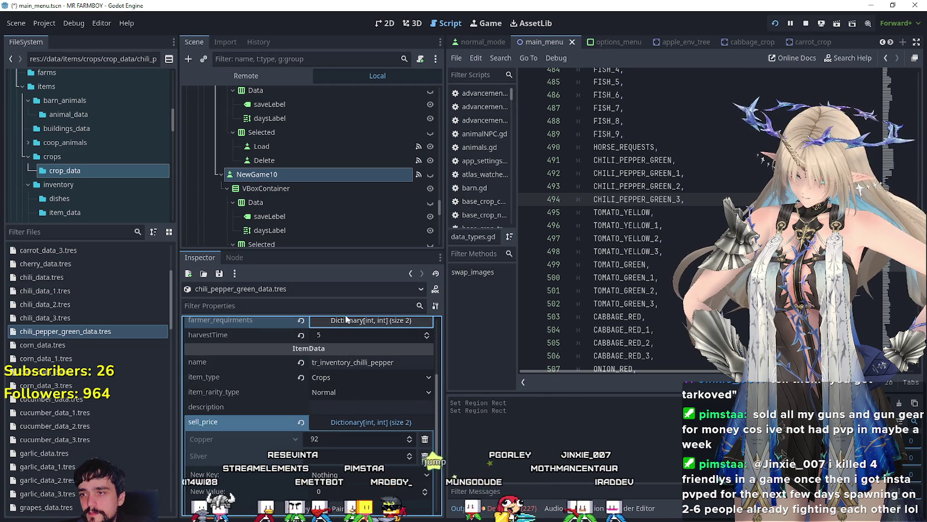
Append _green to the chili pepper item name, making it tr_inventory_chilli_pepper_green, and save
{"action": "scroll", "coordinate": [369, 440], "scroll_direction": "down", "scroll_amount": 3}
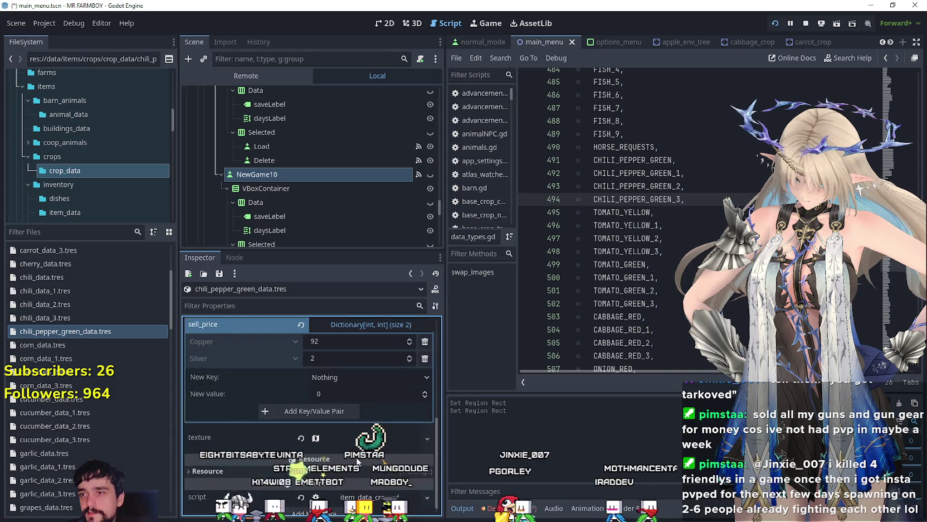
{"action": "scroll", "coordinate": [365, 460], "scroll_direction": "up", "scroll_amount": 3}
{"action": "scroll", "coordinate": [365, 459], "scroll_direction": "up", "scroll_amount": 3}
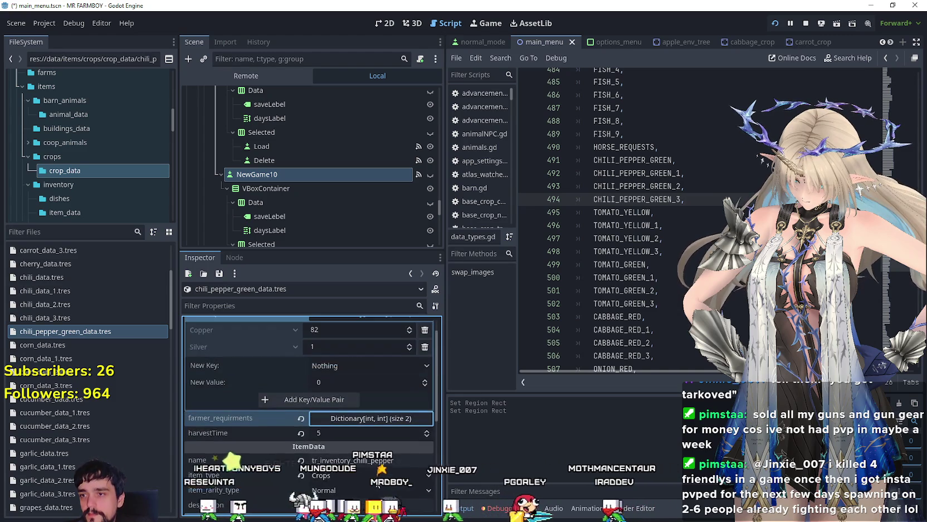
{"action": "scroll", "coordinate": [362, 461], "scroll_direction": "down", "scroll_amount": 2}
{"action": "scroll", "coordinate": [368, 450], "scroll_direction": "up", "scroll_amount": 3}
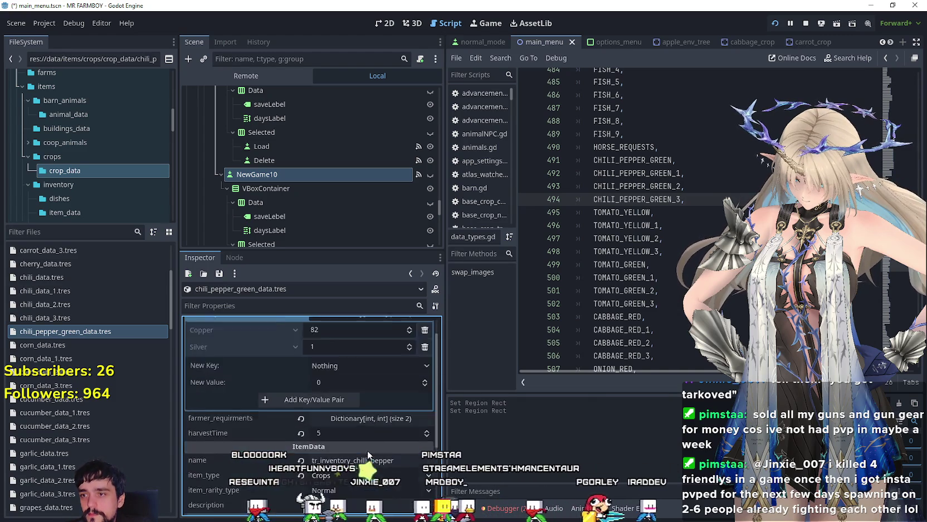
{"action": "left_click", "coordinate": [382, 339]}
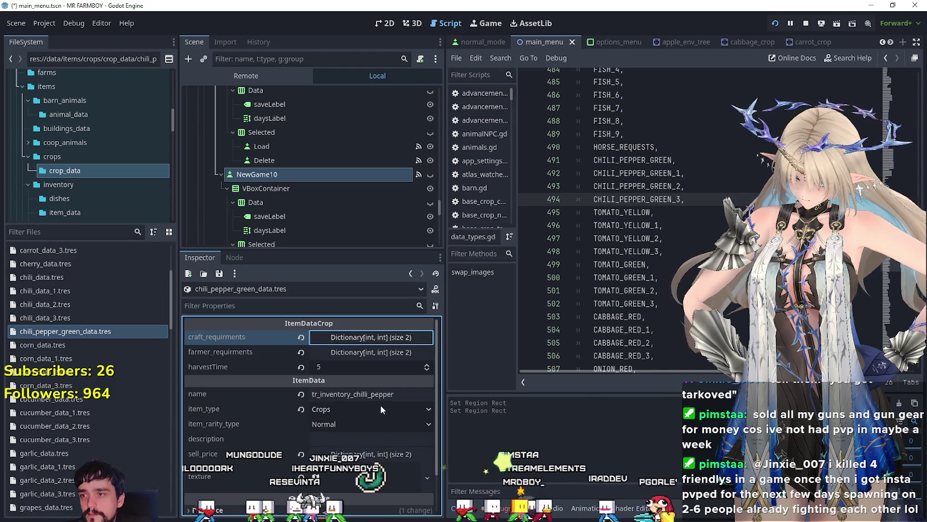
{"action": "left_click", "coordinate": [393, 353]}
{"action": "left_click", "coordinate": [393, 352]}
{"action": "scroll", "coordinate": [377, 415], "scroll_direction": "down", "scroll_amount": 2}
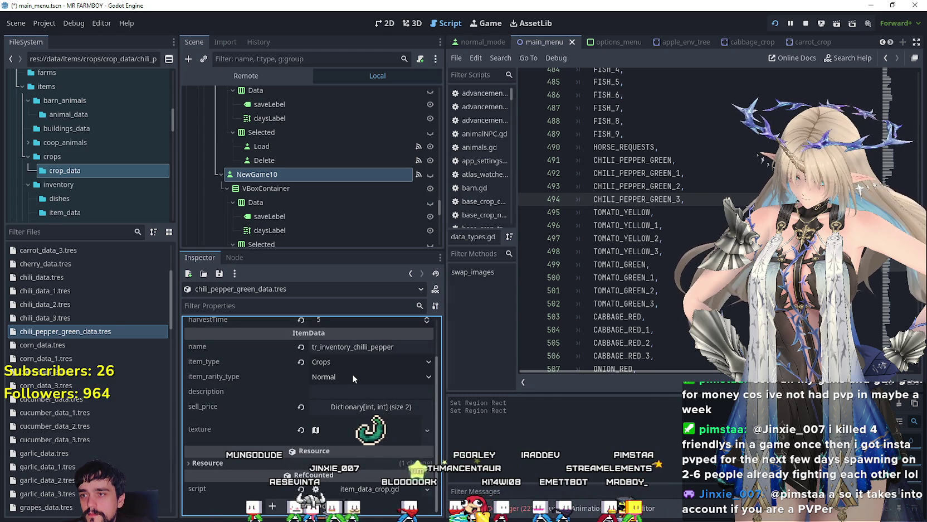
{"action": "left_click", "coordinate": [396, 347]}
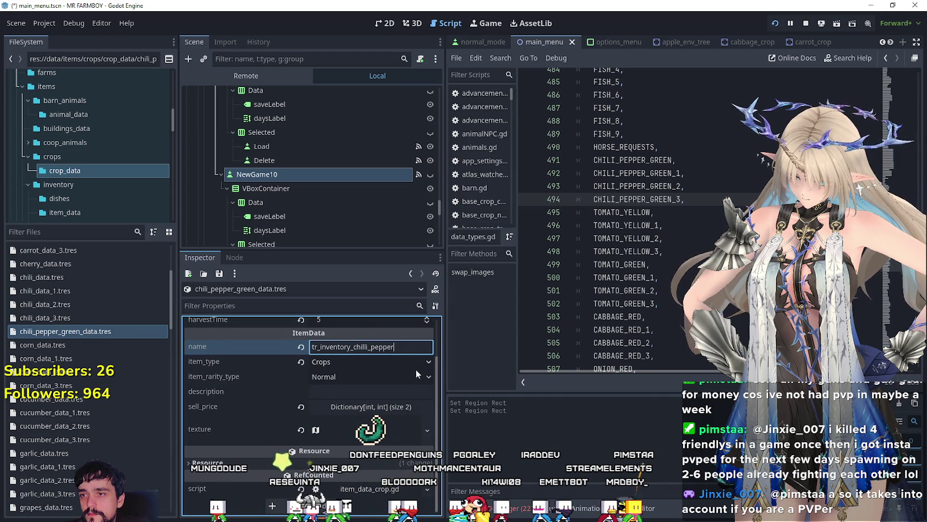
{"action": "type", "text": "_green"}
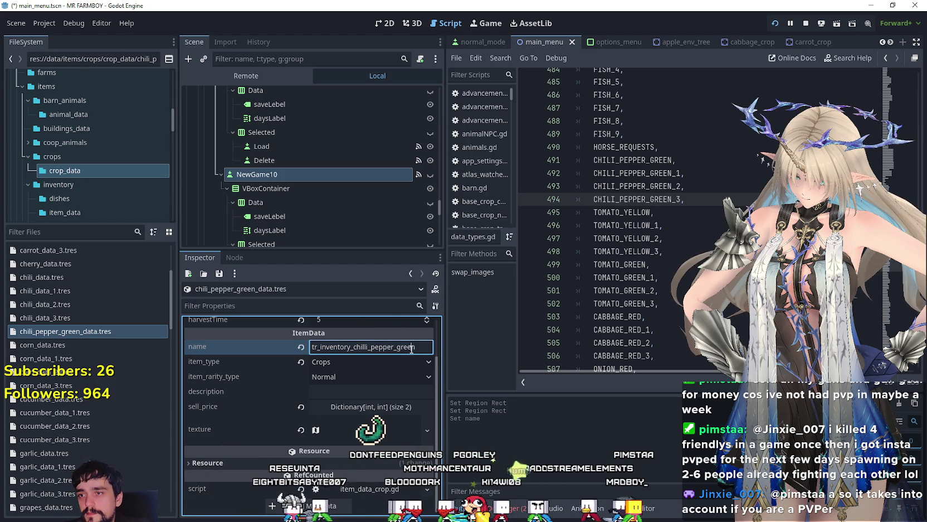
{"action": "key", "text": "ctrl+s"}
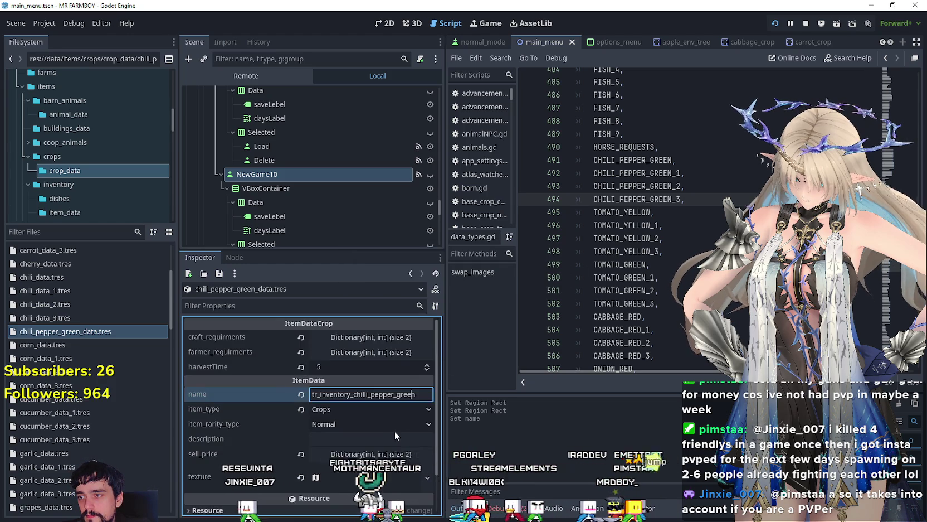
Duplicate chili_pepper_green_data.tres as chili_pepper_green_data_1.tres and open it
{"action": "right_click", "coordinate": [74, 331]}
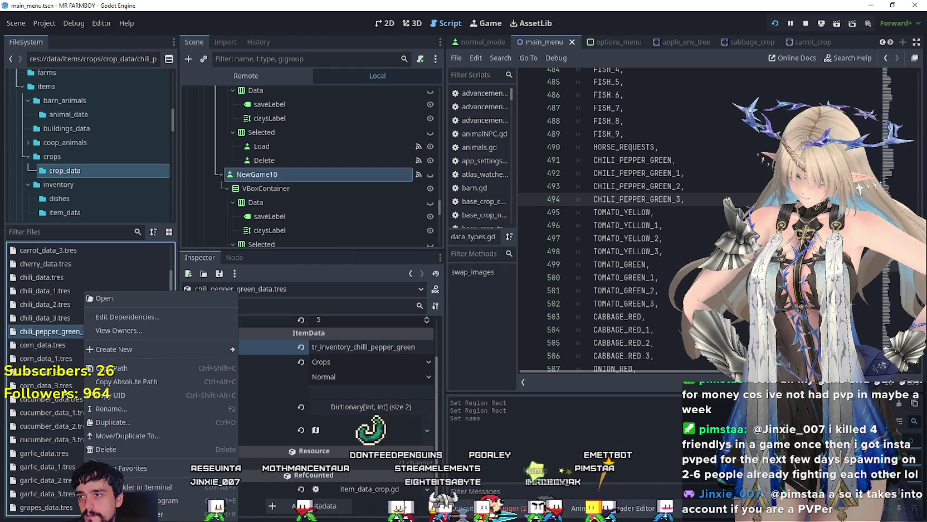
{"action": "left_click", "coordinate": [173, 422]}
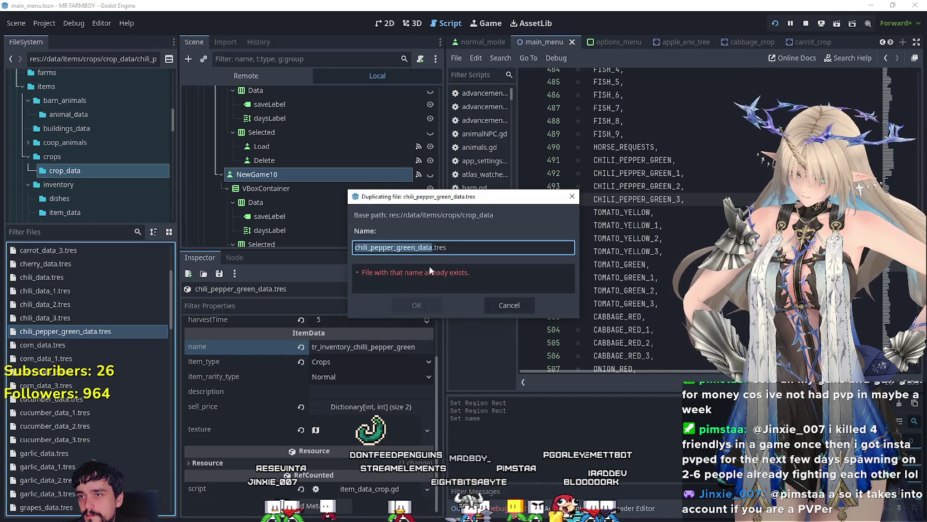
{"action": "type", "text": "_1"}
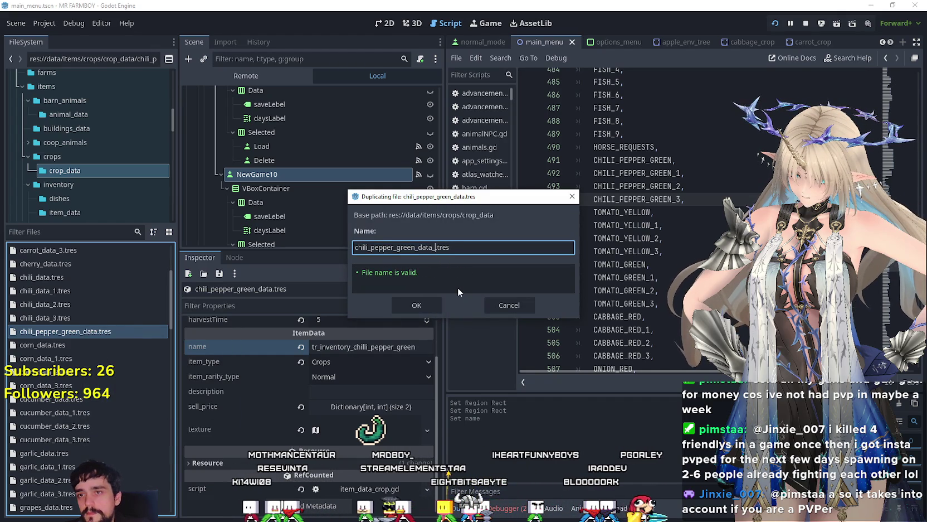
{"action": "key", "text": "Return"}
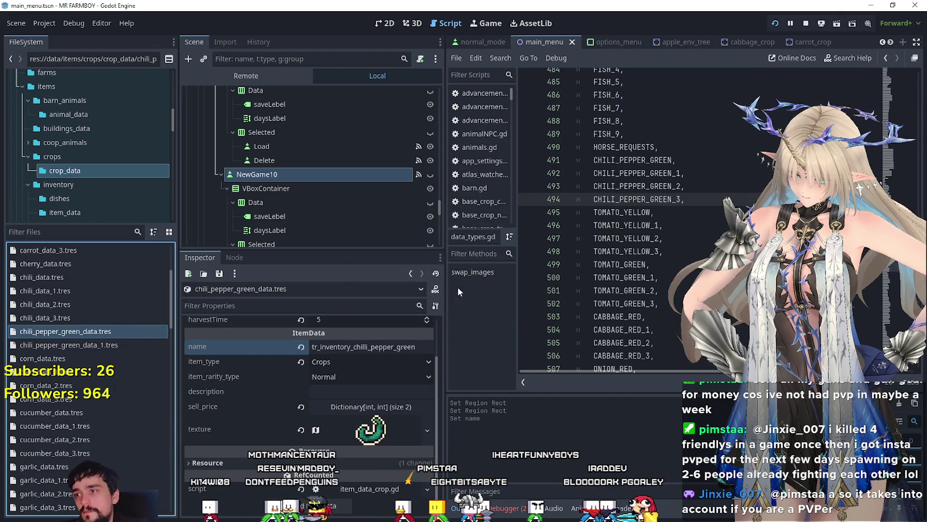
{"action": "left_click", "coordinate": [110, 346]}
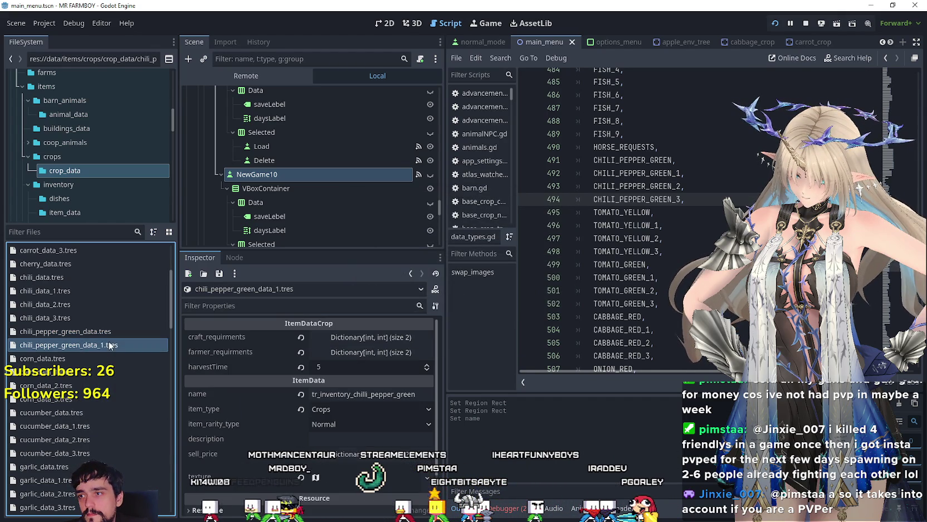
Compare the chili_data_1–3 variants, then set the _1 copy's rarity to Crop Quality 1 and save
{"action": "left_click", "coordinate": [361, 421]}
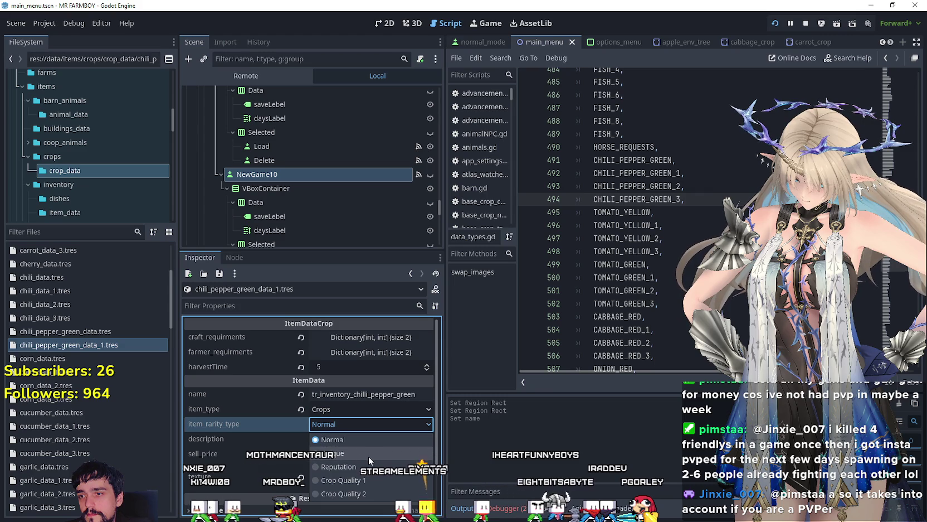
{"action": "left_click_drag", "start_coordinate": [690, 199], "coordinate": [685, 289]}
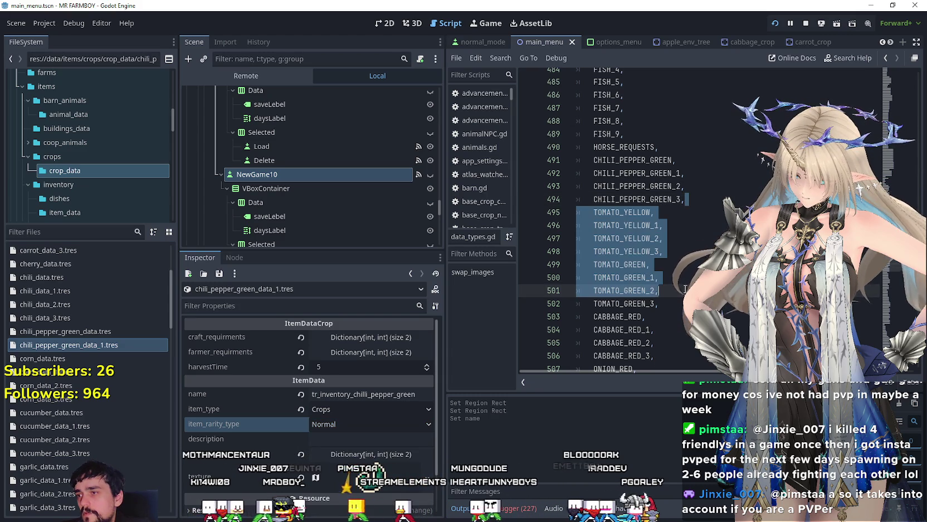
{"action": "left_click", "coordinate": [685, 288]}
{"action": "left_click", "coordinate": [66, 289]}
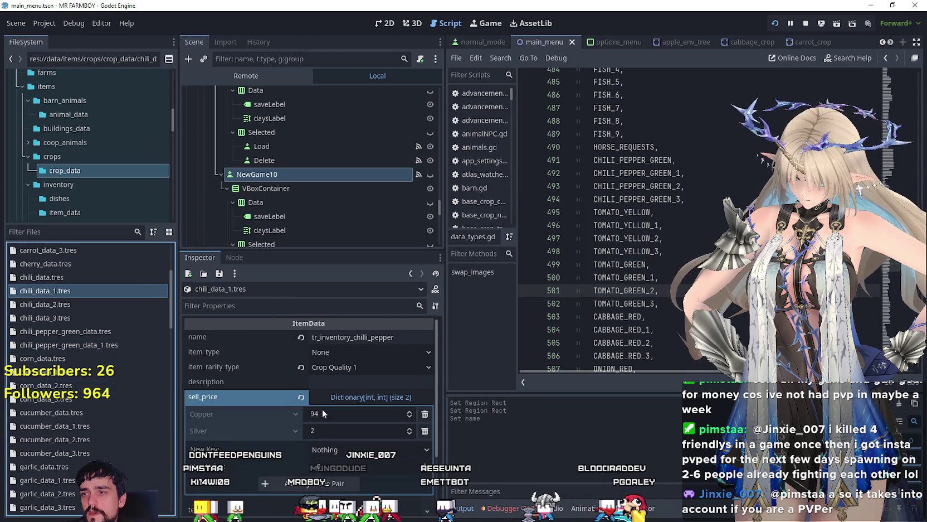
{"action": "left_click", "coordinate": [80, 303]}
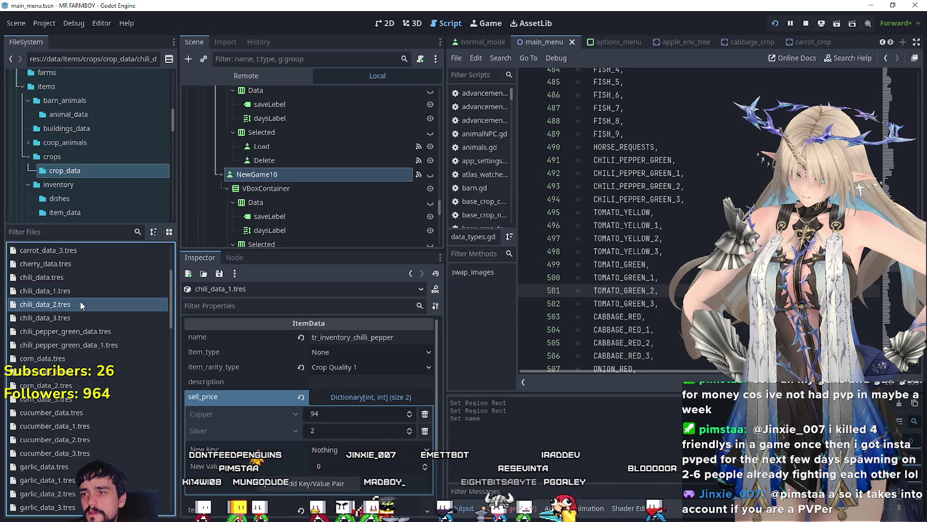
{"action": "left_click", "coordinate": [84, 315]}
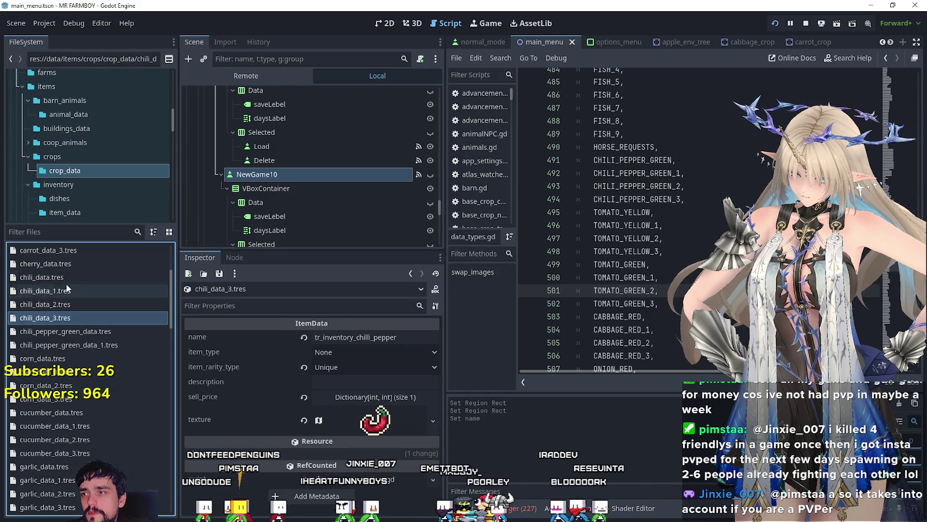
{"action": "left_click", "coordinate": [100, 345]}
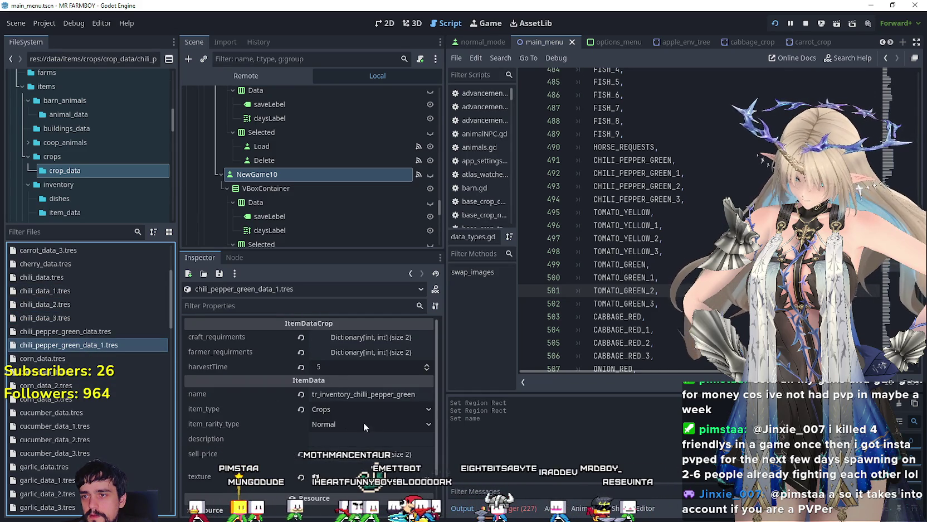
{"action": "left_click", "coordinate": [371, 428]}
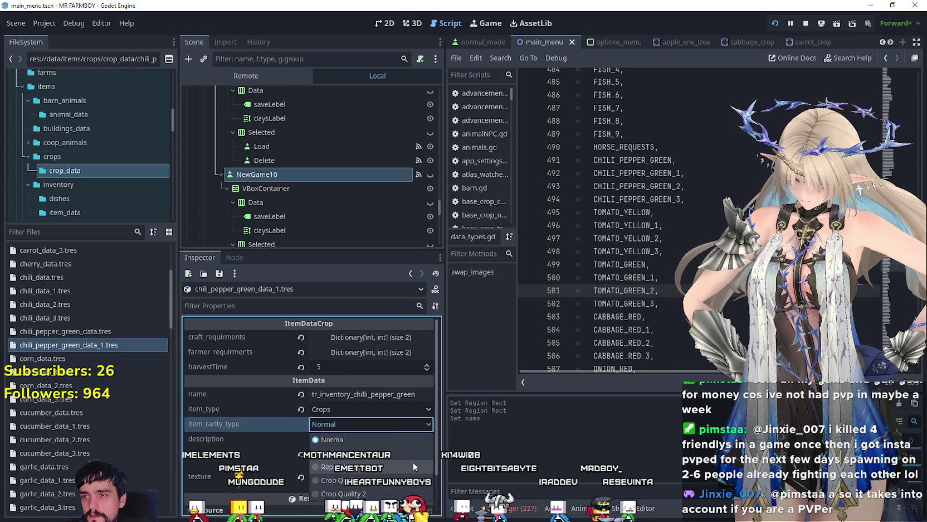
{"action": "left_click", "coordinate": [371, 479]}
{"action": "key", "text": "ctrl+s"}
Create chili_pepper_green_data_2.tres from the _1 copy with rarity Crop Quality 2
{"action": "scroll", "coordinate": [287, 415], "scroll_direction": "down", "scroll_amount": 2}
{"action": "scroll", "coordinate": [287, 415], "scroll_direction": "up", "scroll_amount": 2}
{"action": "right_click", "coordinate": [103, 344]}
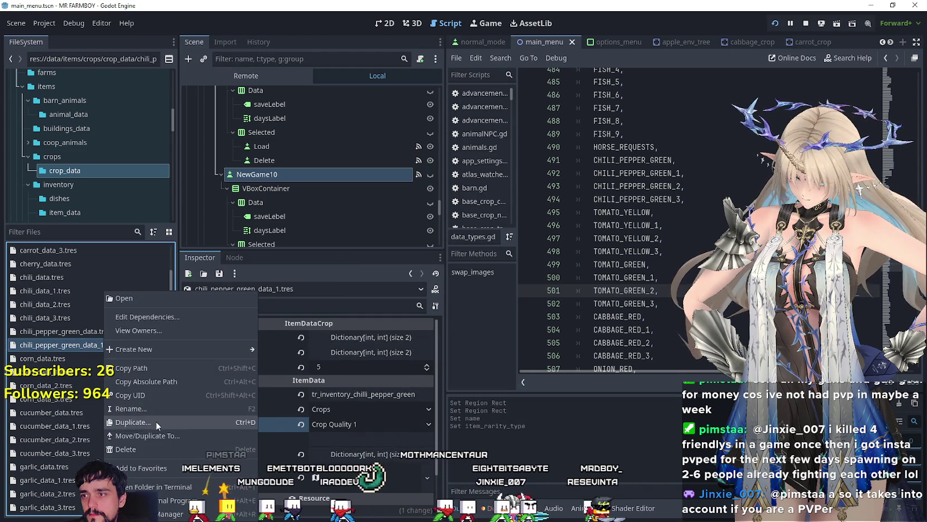
{"action": "left_click", "coordinate": [128, 422]}
{"action": "left_click", "coordinate": [439, 247]}
{"action": "key", "text": "BackSpace"}
{"action": "type", "text": "2"}
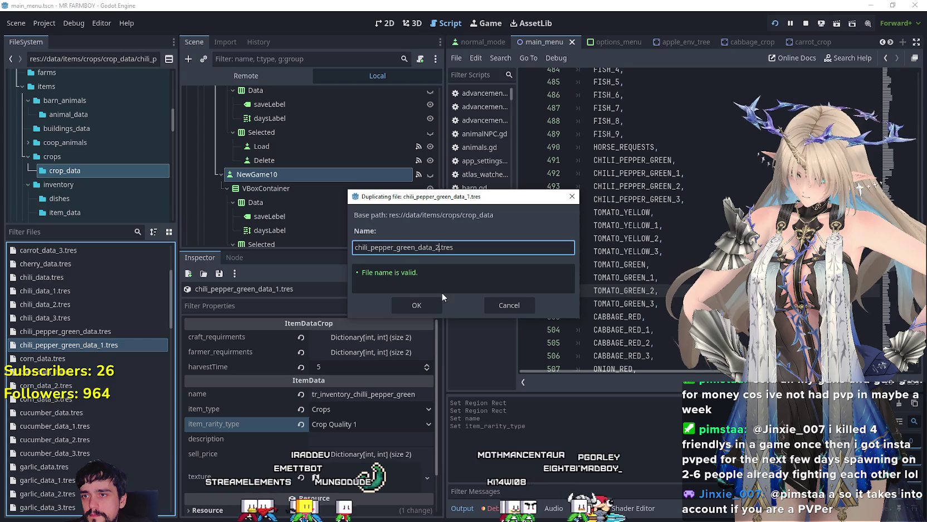
{"action": "left_click", "coordinate": [432, 309]}
{"action": "left_click", "coordinate": [93, 358]}
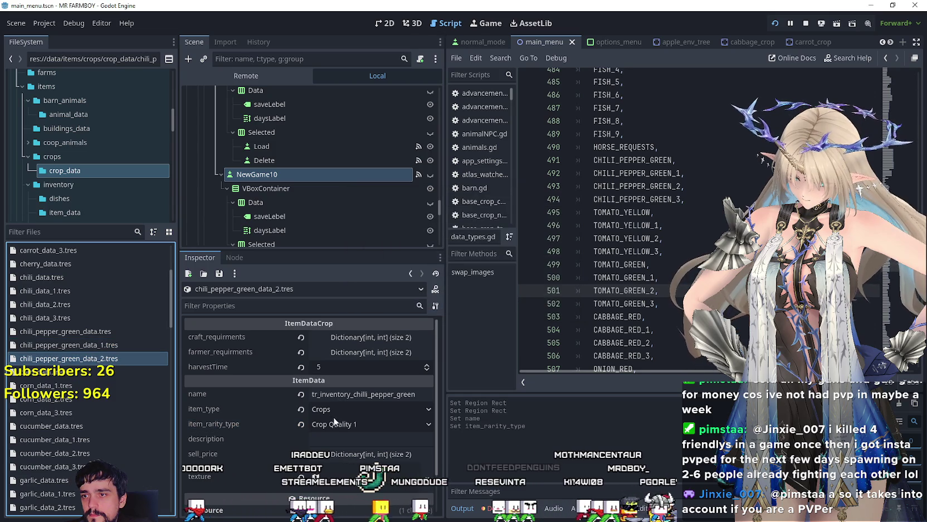
{"action": "left_click", "coordinate": [340, 424]}
{"action": "left_click", "coordinate": [384, 493]}
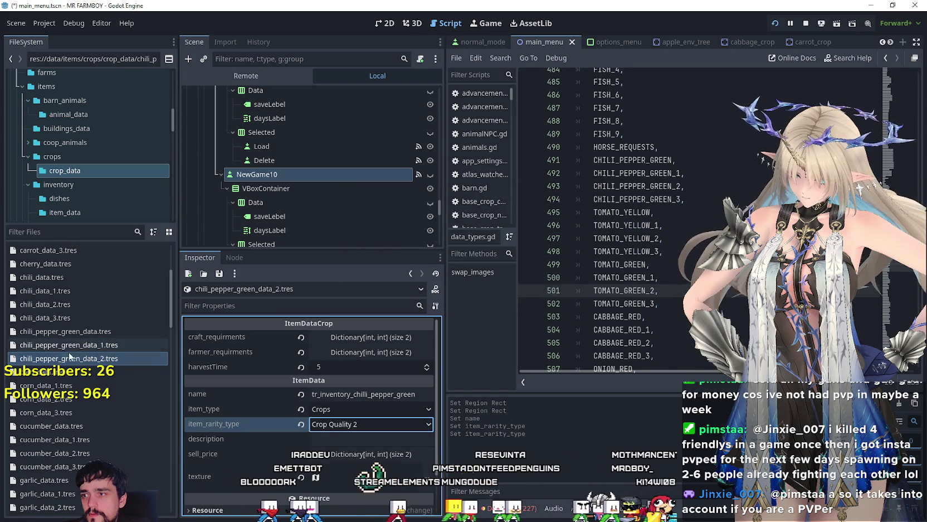
Create chili_pepper_green_data_3.tres from the _2 copy with rarity Unique, and save
{"action": "right_click", "coordinate": [79, 366]}
{"action": "left_click", "coordinate": [118, 422]}
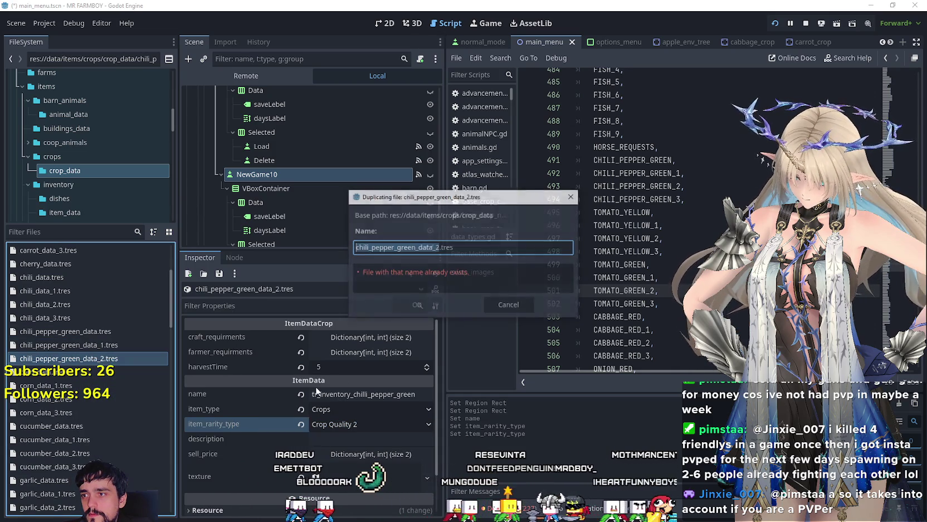
{"action": "left_click", "coordinate": [436, 247]}
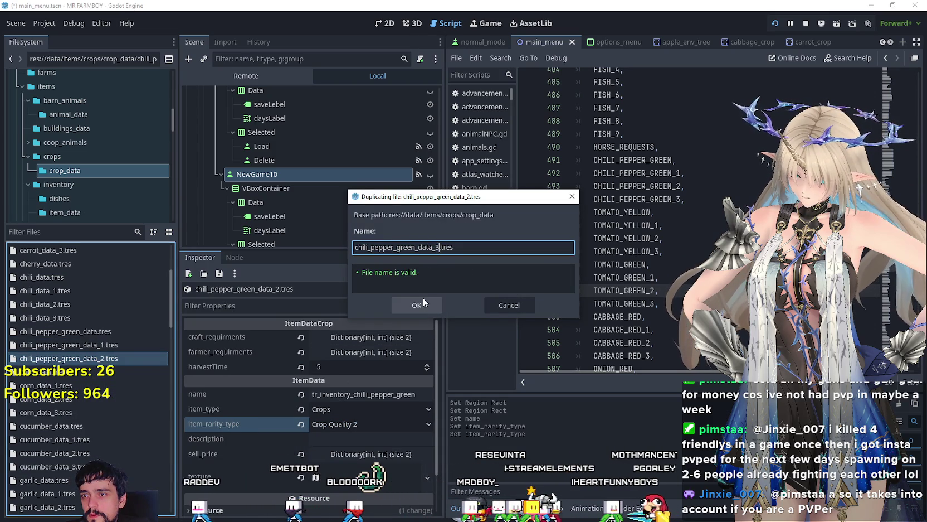
{"action": "left_click", "coordinate": [423, 300]}
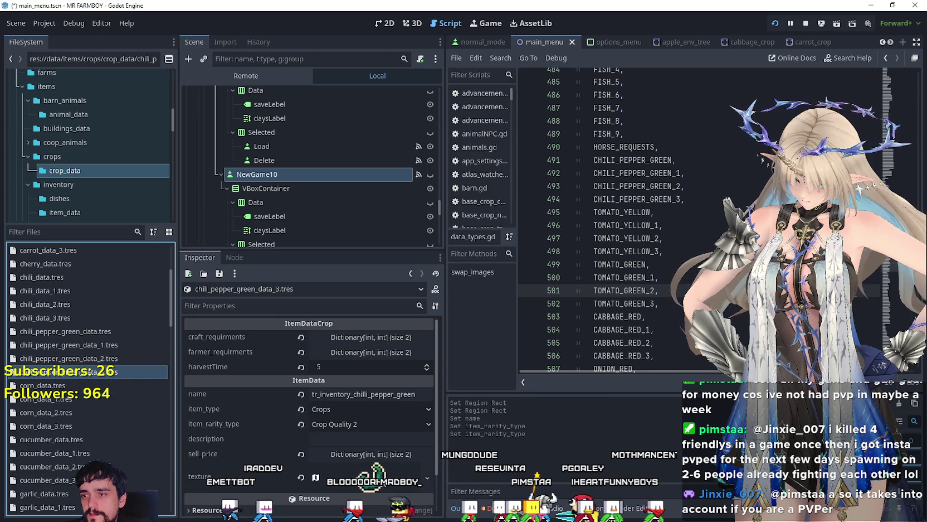
{"action": "left_click", "coordinate": [349, 424]}
{"action": "left_click", "coordinate": [335, 446]}
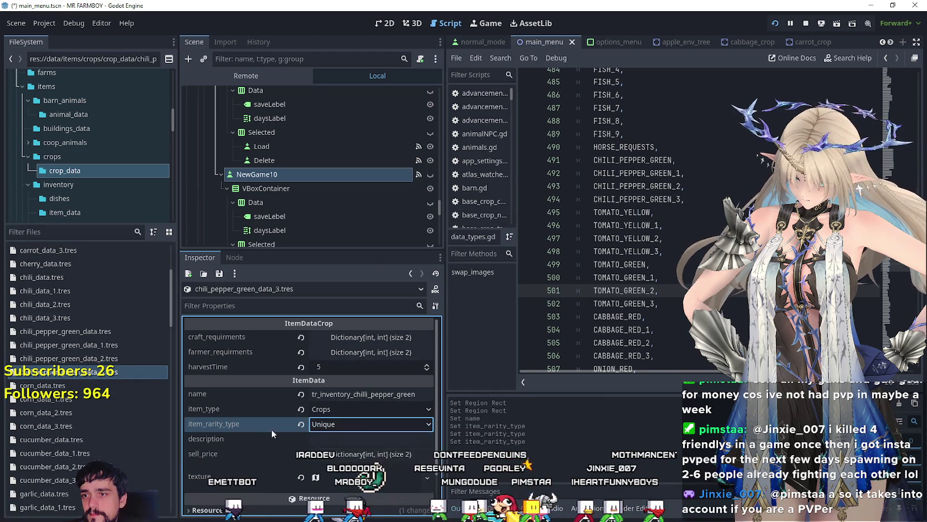
{"action": "key", "text": "ctrl+s"}
Check the TOMATO_YELLOW entry in the script and select tomato_data.tres
{"action": "left_click", "coordinate": [104, 372]}
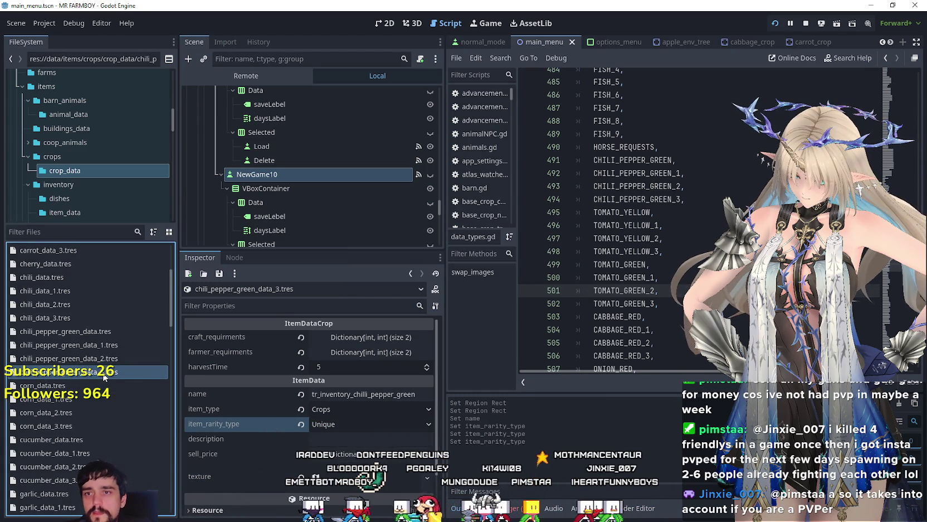
{"action": "left_click", "coordinate": [679, 217]}
{"action": "scroll", "coordinate": [98, 335], "scroll_direction": "down", "scroll_amount": 4}
{"action": "scroll", "coordinate": [97, 334], "scroll_direction": "down", "scroll_amount": 10}
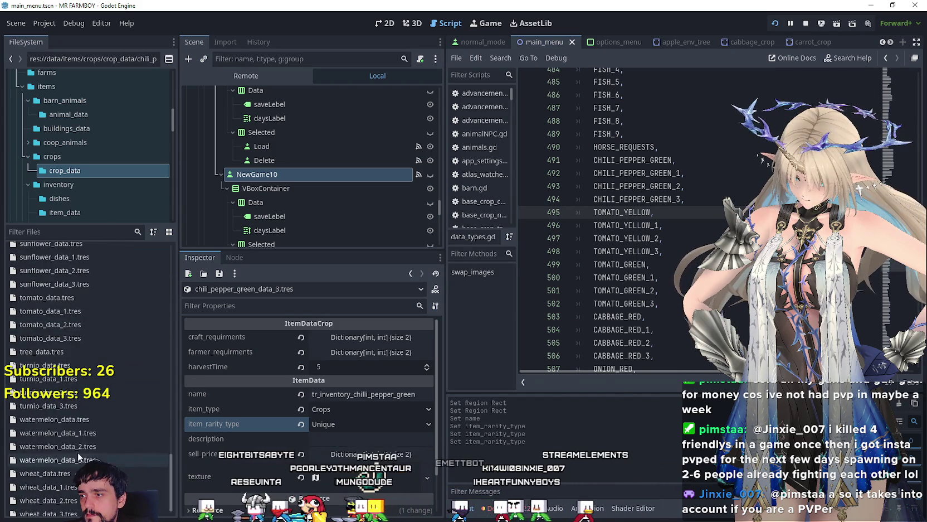
{"action": "scroll", "coordinate": [78, 458], "scroll_direction": "down", "scroll_amount": 1}
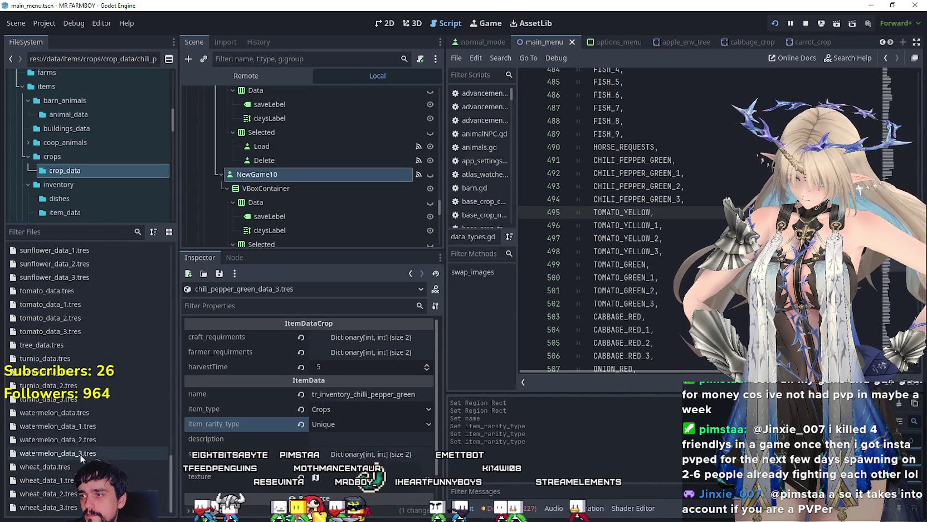
{"action": "scroll", "coordinate": [78, 406], "scroll_direction": "up", "scroll_amount": 5}
{"action": "scroll", "coordinate": [78, 405], "scroll_direction": "down", "scroll_amount": 2}
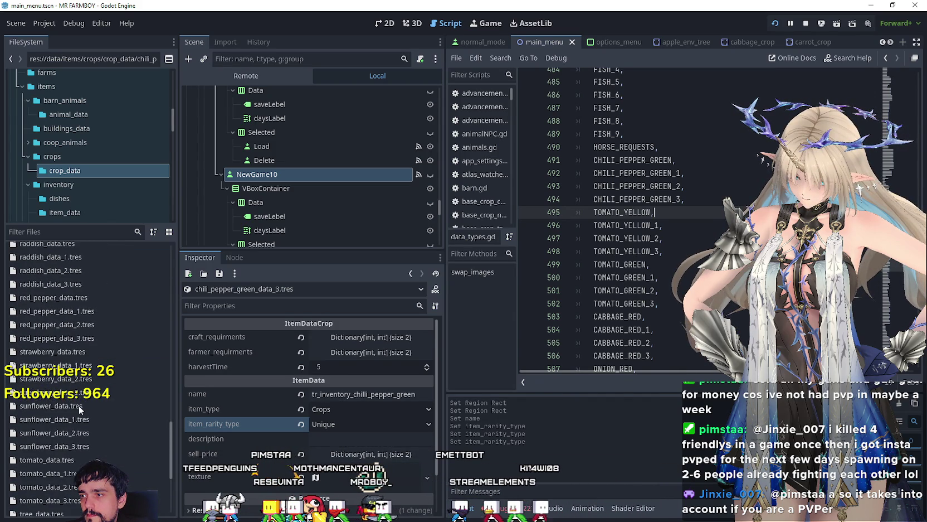
{"action": "left_click", "coordinate": [63, 464]}
Duplicate tomato_data.tres as tomato_yellow_data.tres and open the copy
{"action": "right_click", "coordinate": [49, 459]}
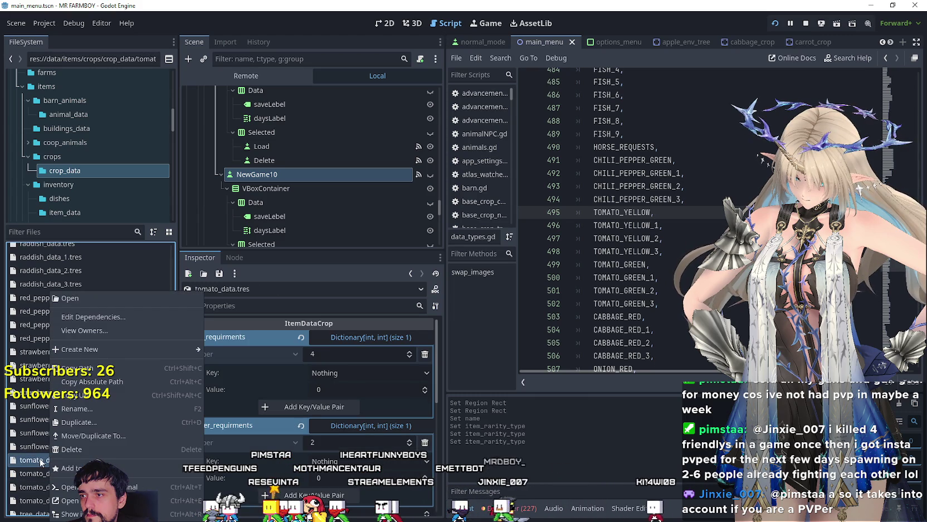
{"action": "left_click", "coordinate": [92, 421]}
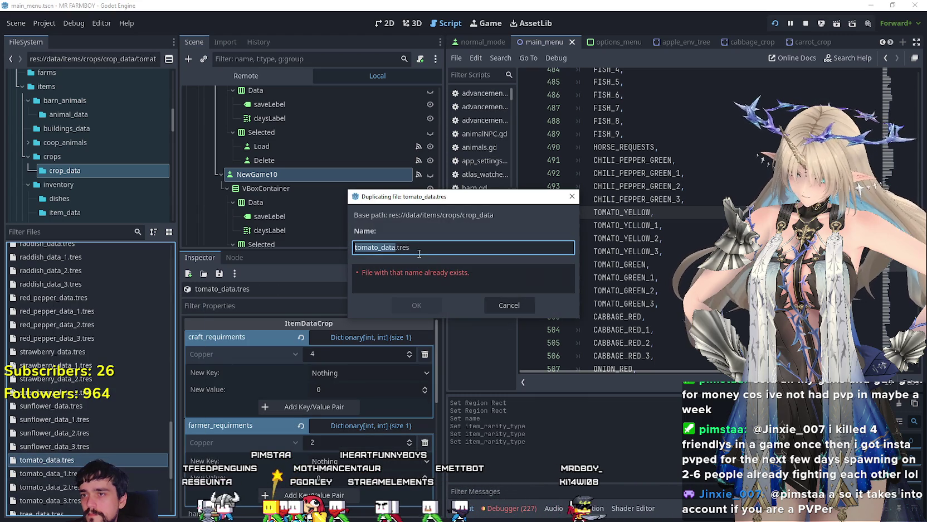
{"action": "left_click", "coordinate": [380, 247]}
{"action": "type", "text": "_yellow"}
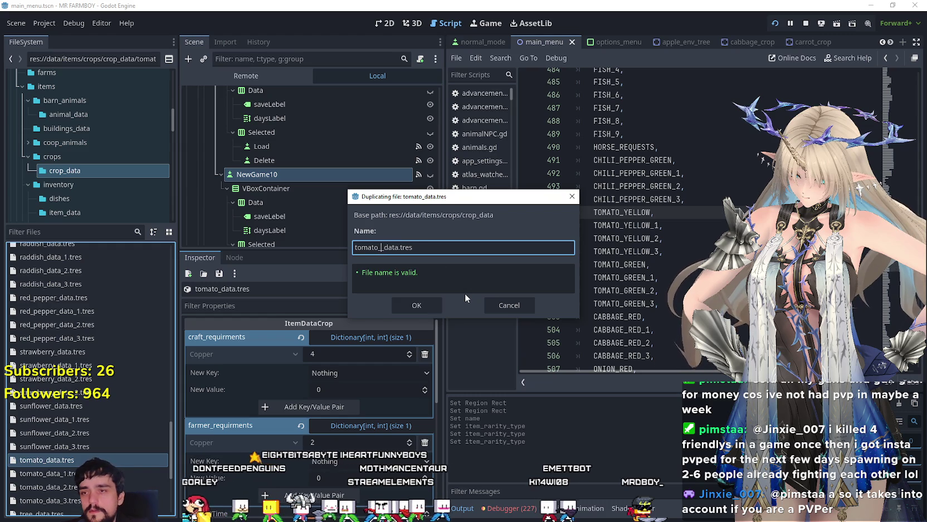
{"action": "key", "text": "Return"}
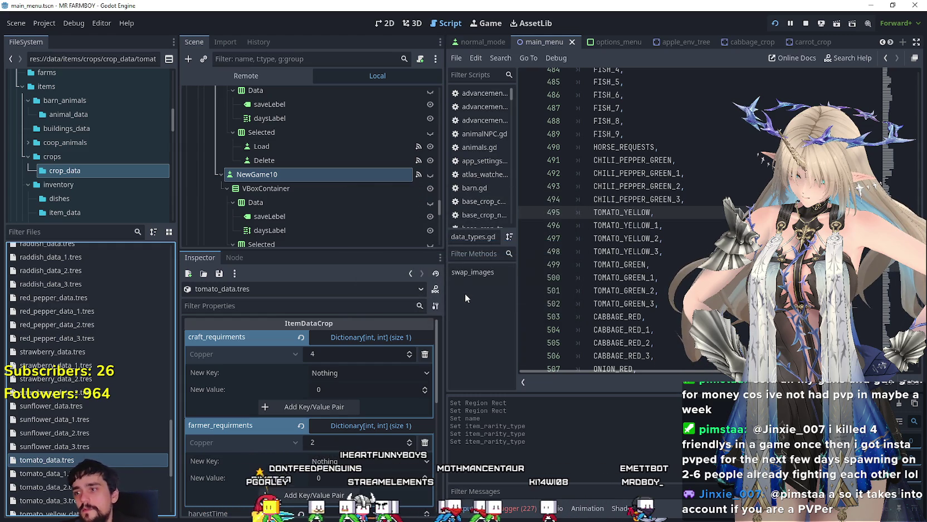
{"action": "scroll", "coordinate": [76, 442], "scroll_direction": "down", "scroll_amount": 5}
{"action": "left_click", "coordinate": [91, 380]}
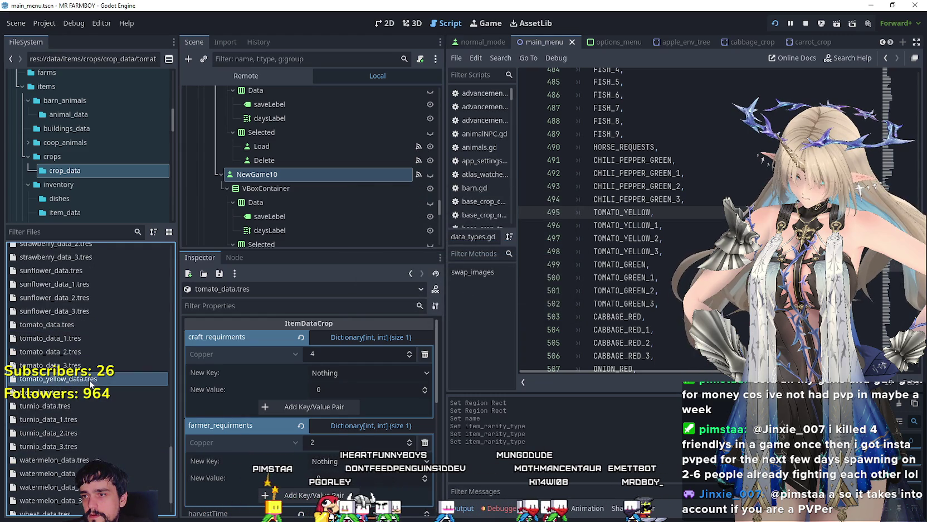
Append _yellow to the item name, making it tr_inventory_tomato_yellow, and save
{"action": "left_click", "coordinate": [379, 340]}
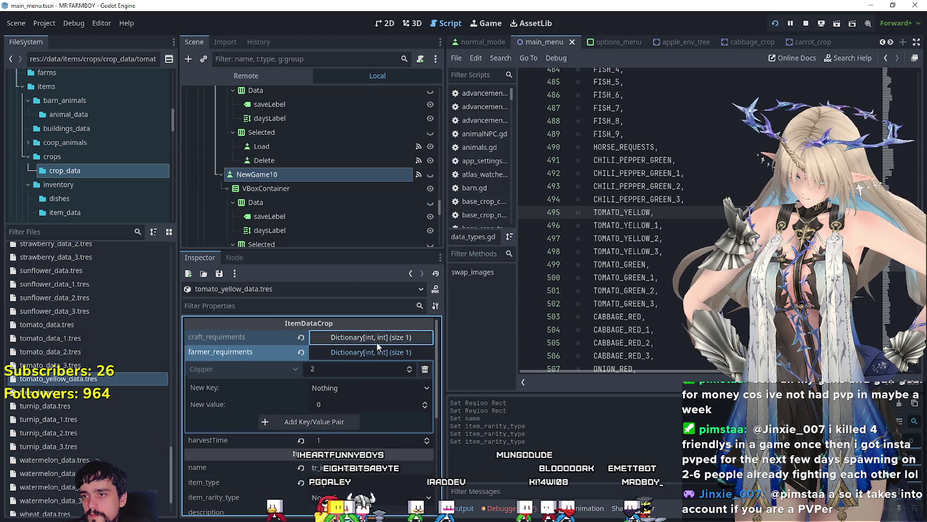
{"action": "left_click", "coordinate": [357, 350]}
{"action": "scroll", "coordinate": [357, 409], "scroll_direction": "down", "scroll_amount": 1}
{"action": "scroll", "coordinate": [372, 377], "scroll_direction": "down", "scroll_amount": 2}
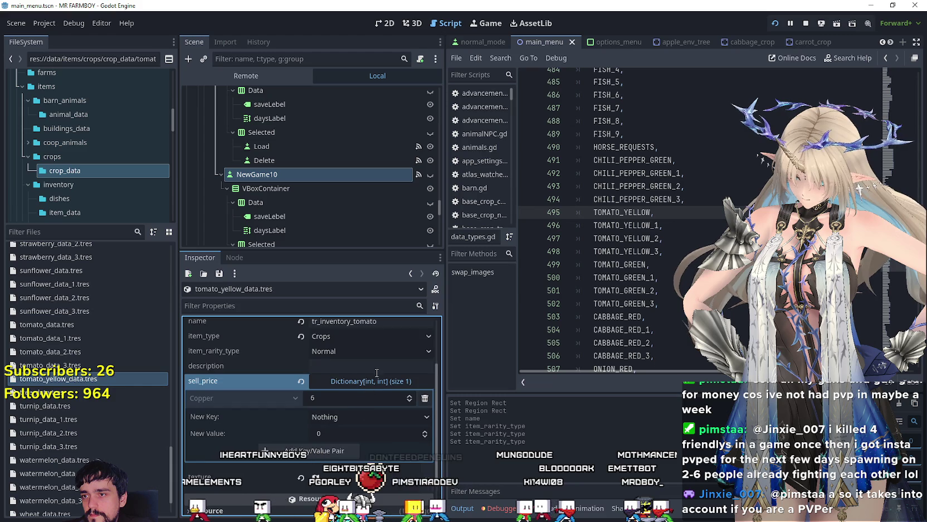
{"action": "scroll", "coordinate": [389, 347], "scroll_direction": "up", "scroll_amount": 2}
{"action": "left_click", "coordinate": [390, 370]}
{"action": "type", "text": "_"}
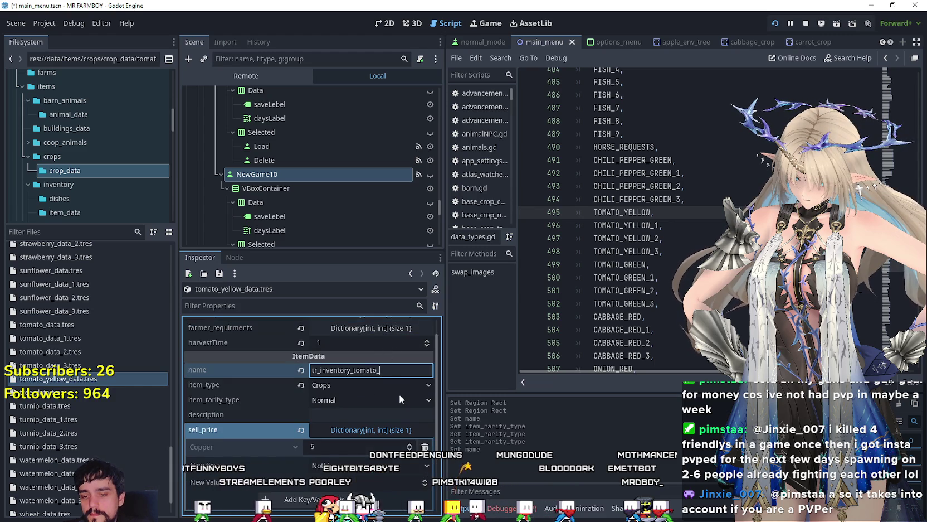
{"action": "type", "text": "yellow"}
{"action": "key", "text": "ctrl+s"}
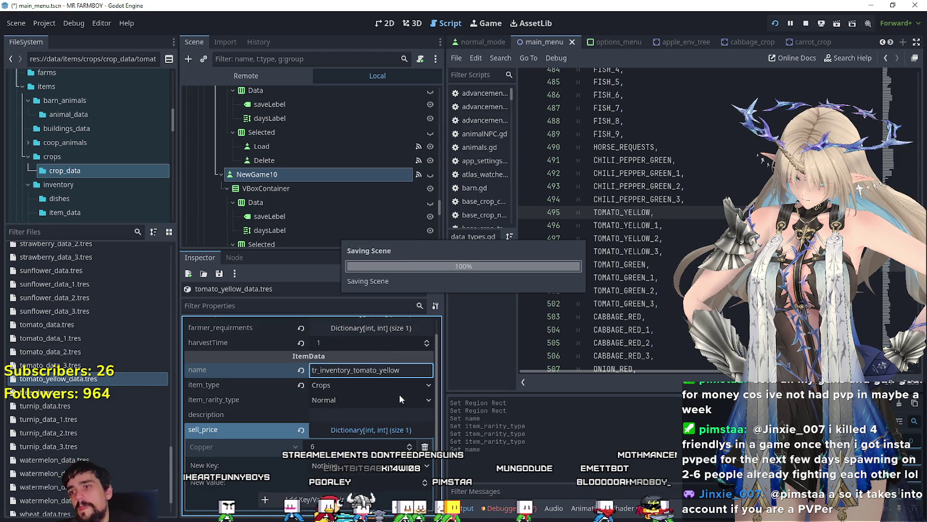
{"action": "left_click", "coordinate": [48, 419]}
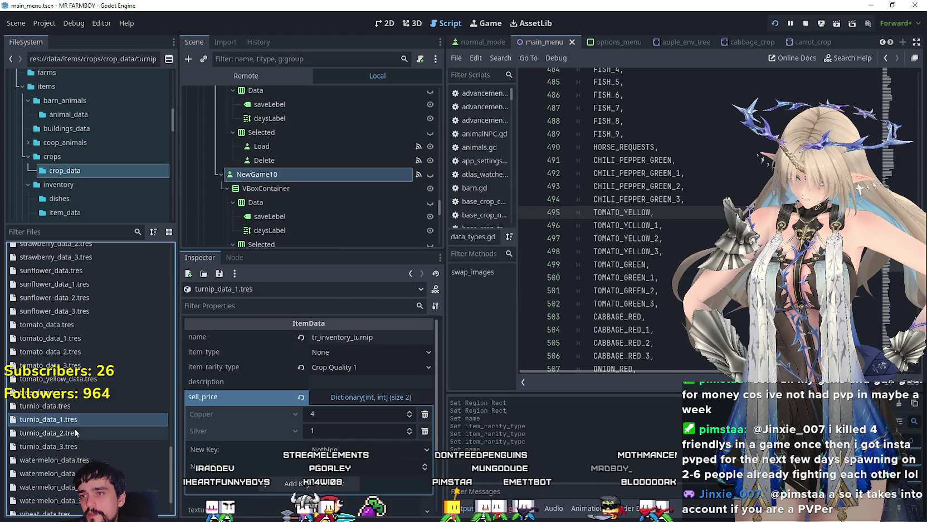
Compare the turnip_data variants, then return to tomato_yellow_data.tres
{"action": "left_click", "coordinate": [83, 435]}
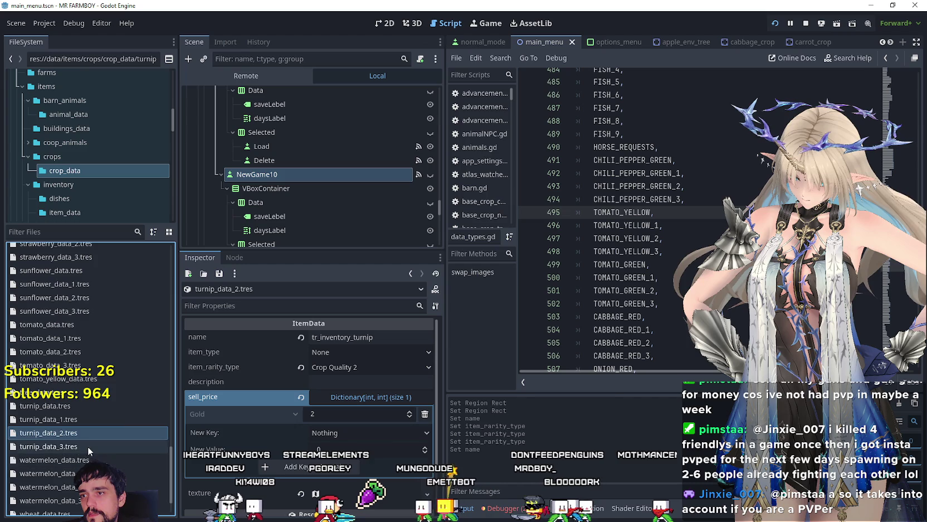
{"action": "left_click", "coordinate": [86, 446]}
{"action": "left_click", "coordinate": [94, 405]}
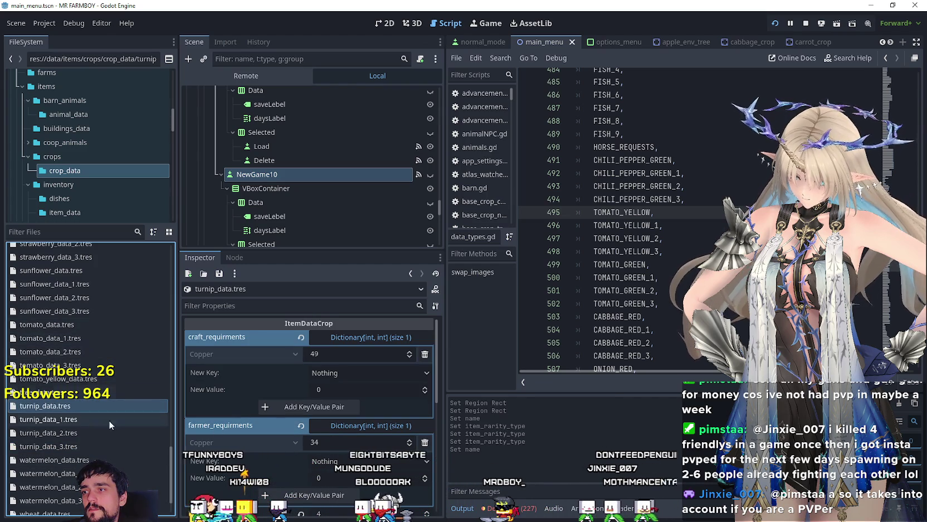
{"action": "left_click", "coordinate": [97, 379]}
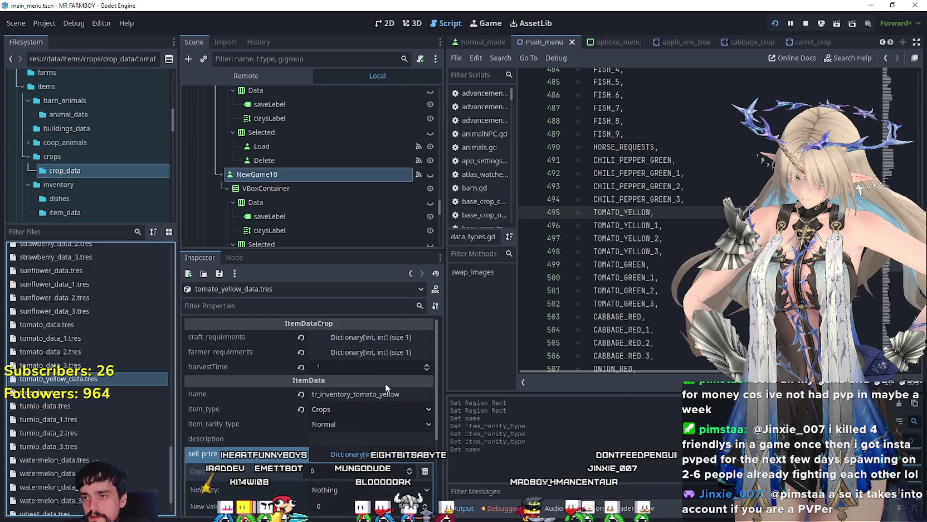
Set the texture's atlas region to the yellow tomato sprite at x 672, y 336
{"action": "left_click", "coordinate": [382, 430]}
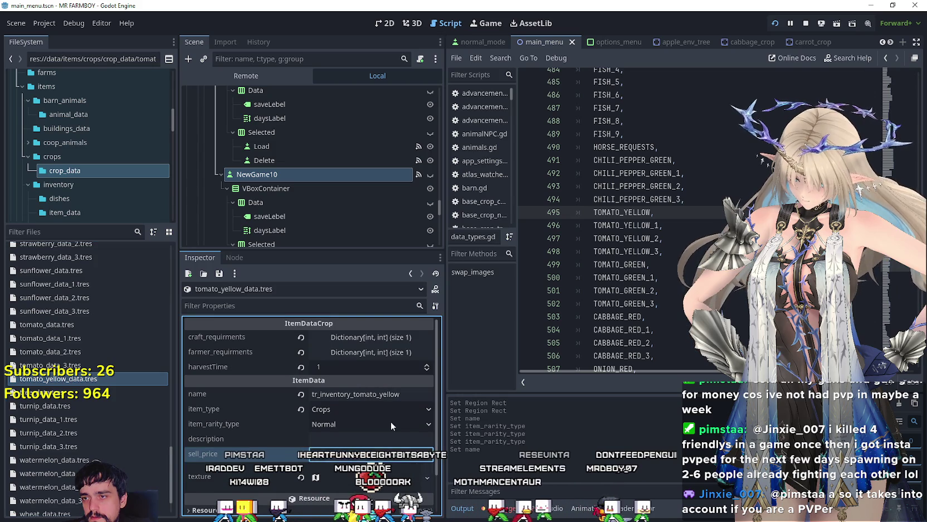
{"action": "scroll", "coordinate": [364, 353], "scroll_direction": "down", "scroll_amount": 2}
{"action": "left_click", "coordinate": [364, 435]}
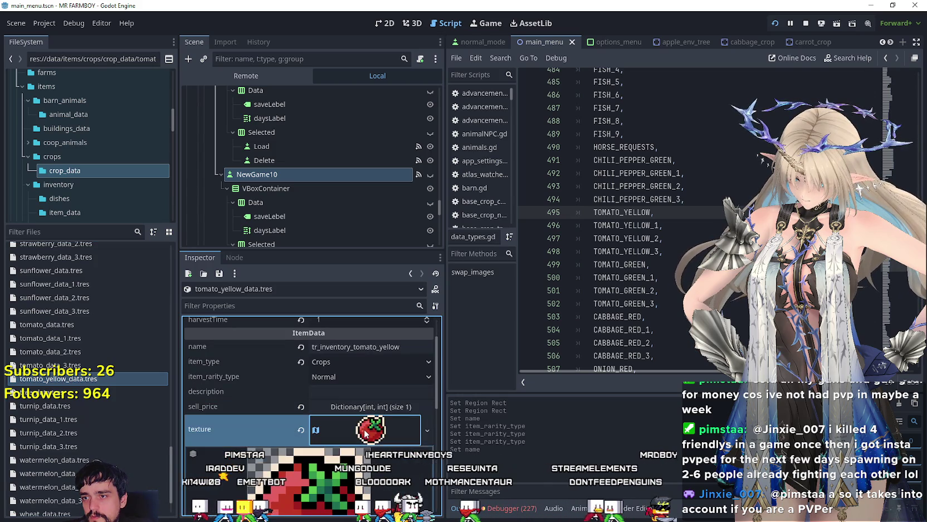
{"action": "scroll", "coordinate": [365, 430], "scroll_direction": "down", "scroll_amount": 8}
{"action": "left_click", "coordinate": [335, 435]}
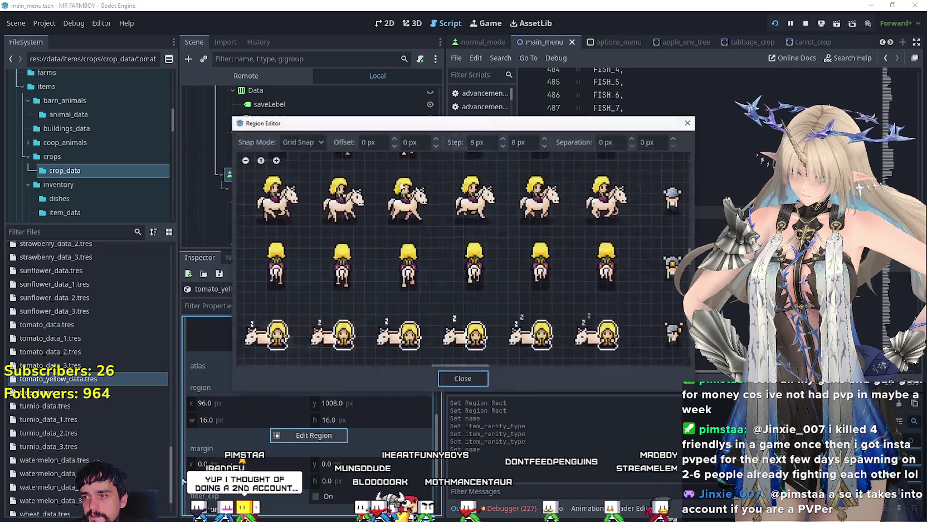
{"action": "scroll", "coordinate": [361, 224], "scroll_direction": "down", "scroll_amount": 5}
{"action": "scroll", "coordinate": [362, 224], "scroll_direction": "up", "scroll_amount": 6}
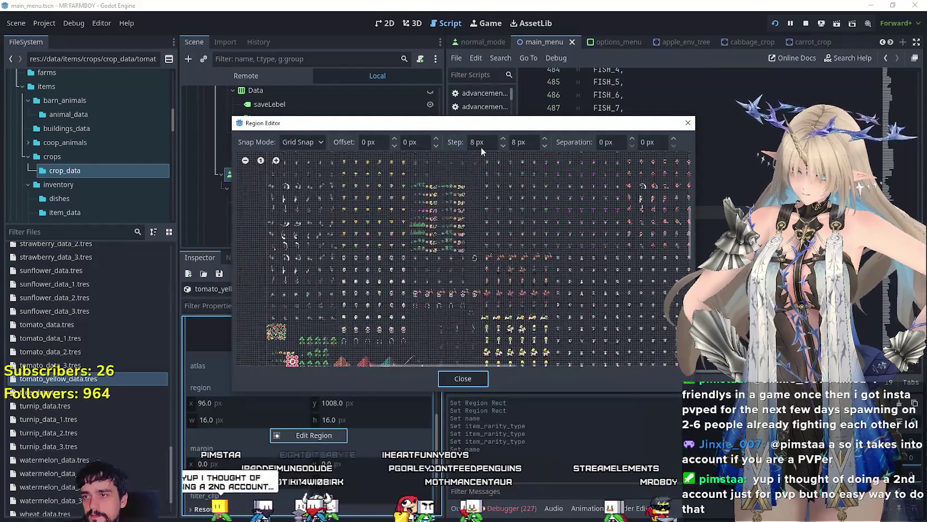
{"action": "scroll", "coordinate": [417, 192], "scroll_direction": "up", "scroll_amount": 3}
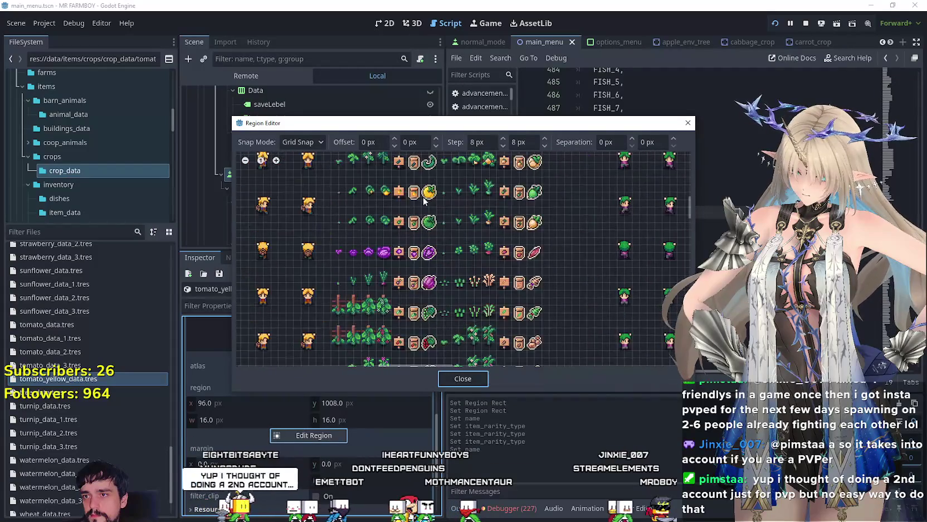
{"action": "left_click_drag", "start_coordinate": [418, 179], "coordinate": [439, 197]}
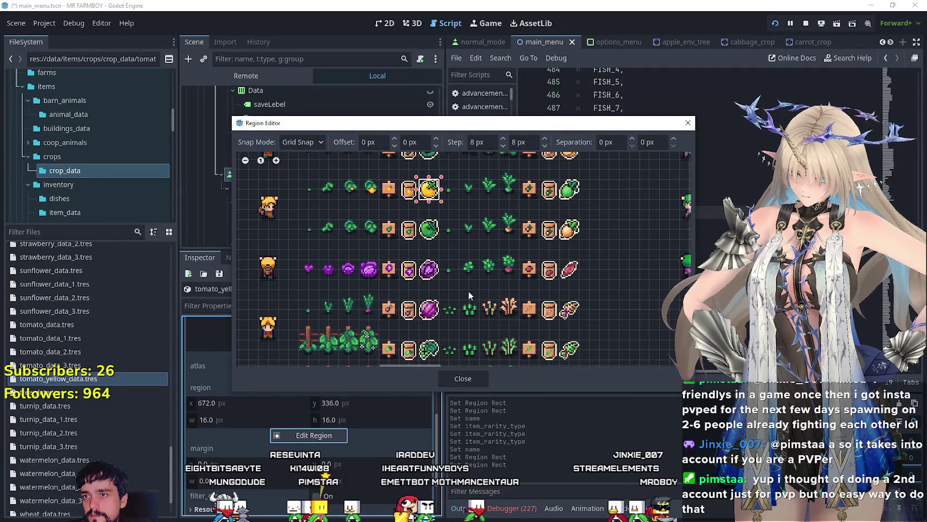
{"action": "left_click", "coordinate": [474, 384]}
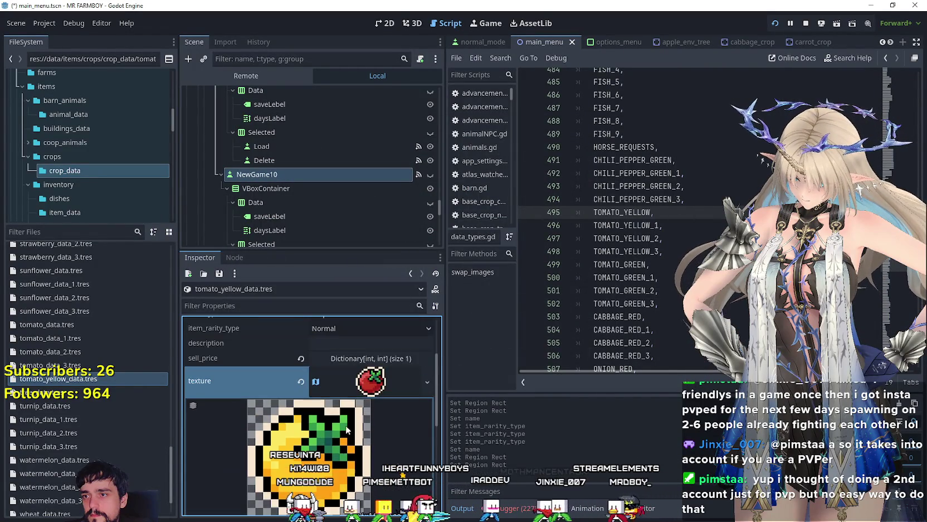
{"action": "left_click", "coordinate": [98, 379]}
{"action": "right_click", "coordinate": [99, 380]}
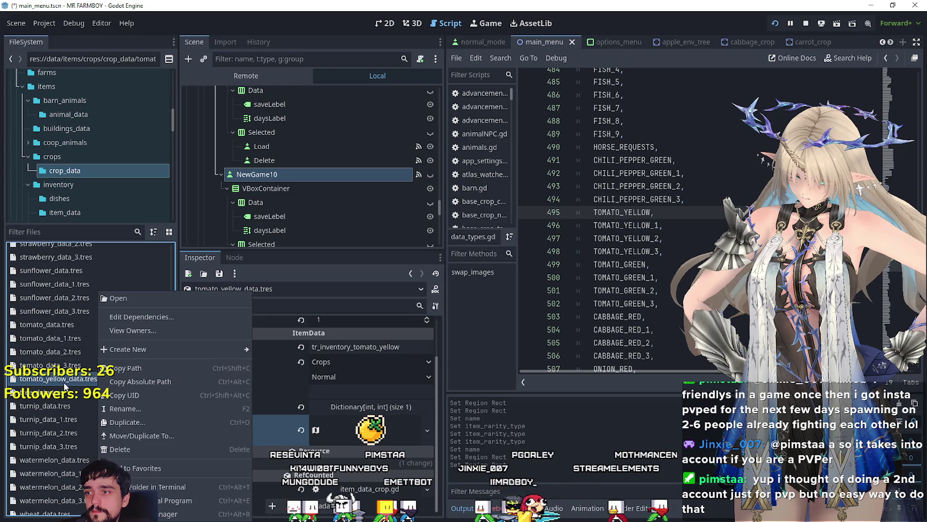
Create tomato_yellow_data_1.tres with rarity Crop Quality 1 and save it
{"action": "left_click", "coordinate": [165, 423]}
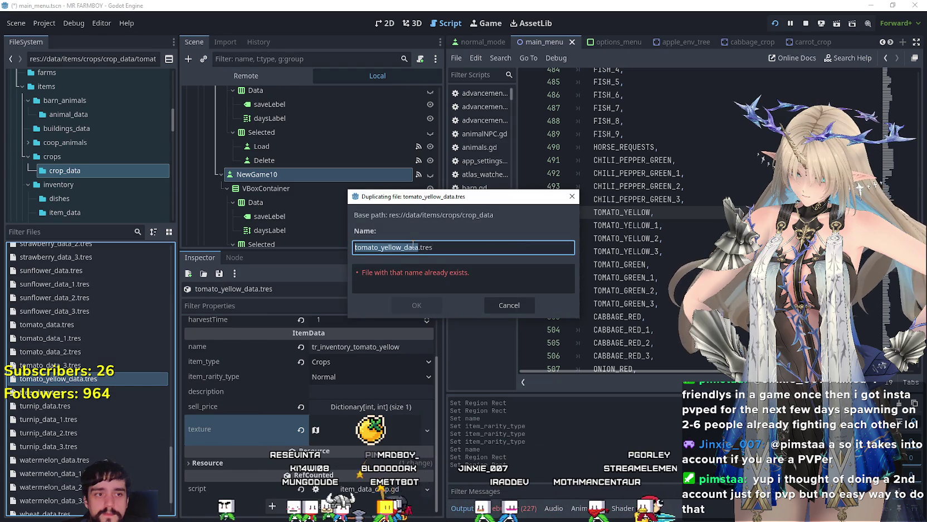
{"action": "key", "text": "Right"}
{"action": "type", "text": "_"}
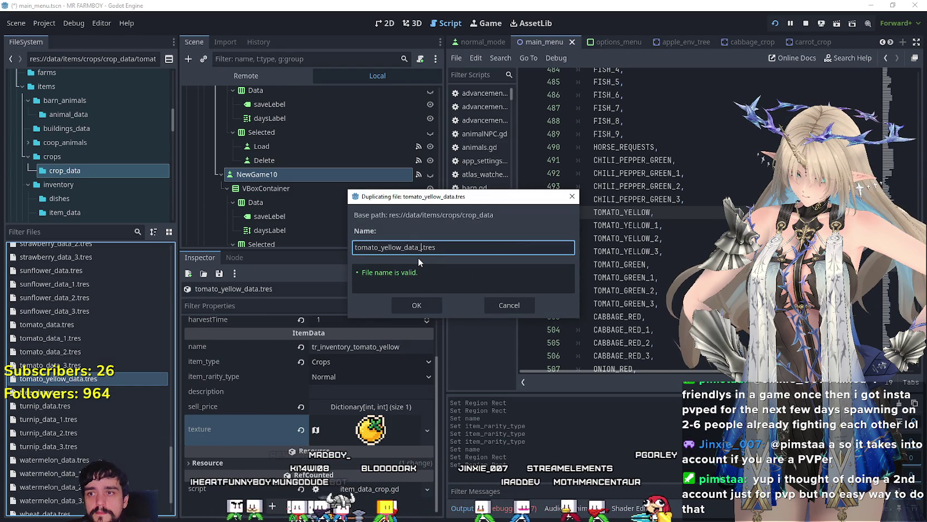
{"action": "key", "text": "Return"}
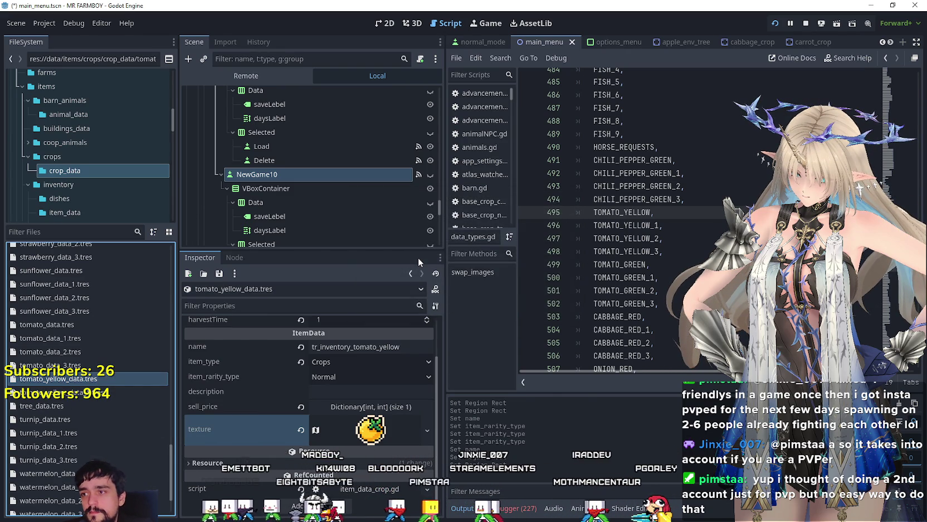
{"action": "left_click", "coordinate": [81, 391]}
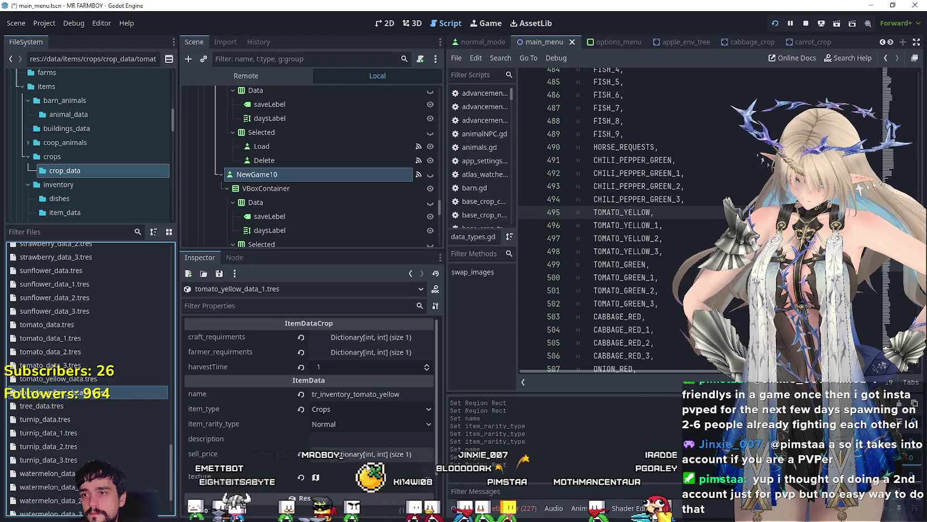
{"action": "left_click", "coordinate": [355, 423]}
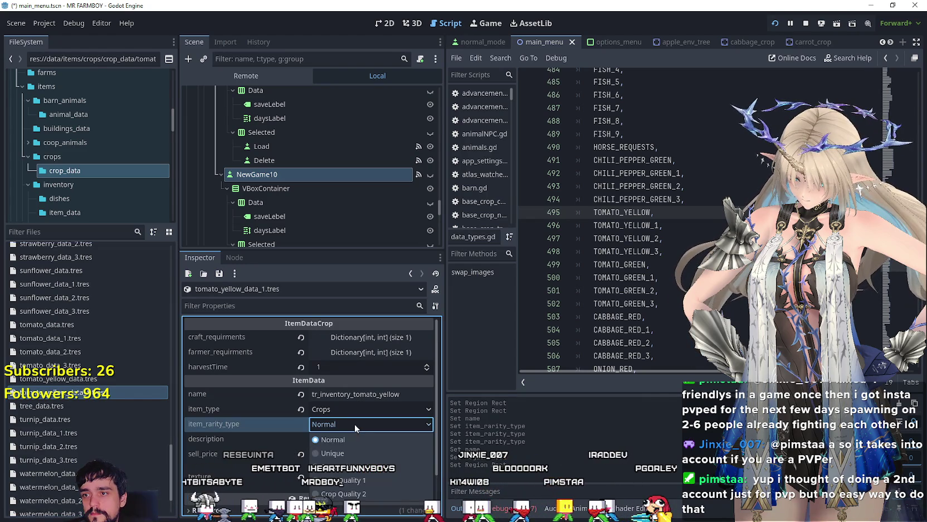
{"action": "left_click", "coordinate": [351, 468]}
{"action": "key", "text": "ctrl+s"}
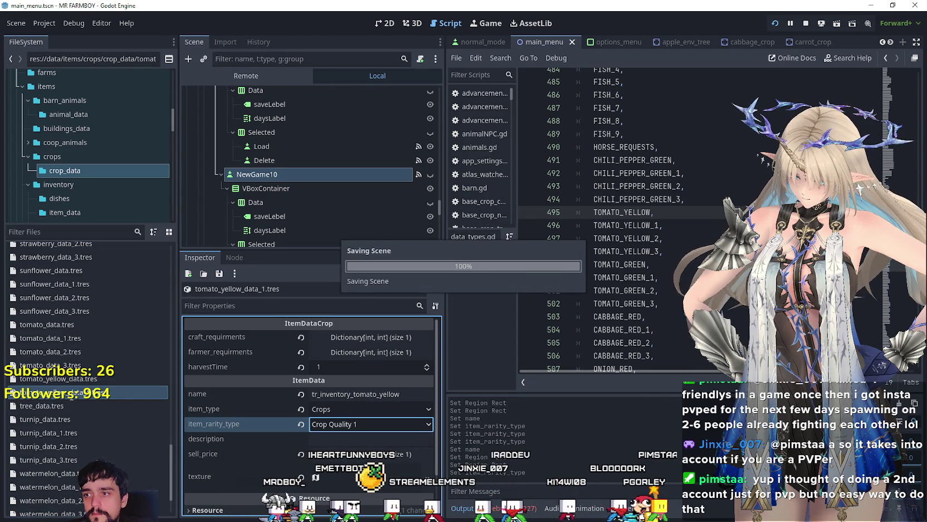
Create tomato_yellow_data_2.tres with rarity Crop Quality 2 and save it
{"action": "right_click", "coordinate": [75, 395]}
{"action": "left_click", "coordinate": [136, 427]}
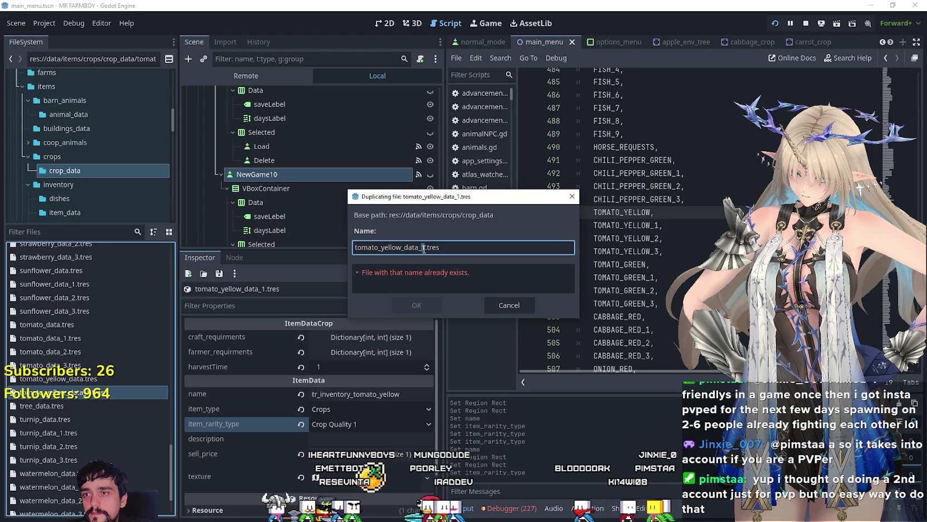
{"action": "left_click", "coordinate": [440, 307]}
{"action": "left_click", "coordinate": [118, 402]}
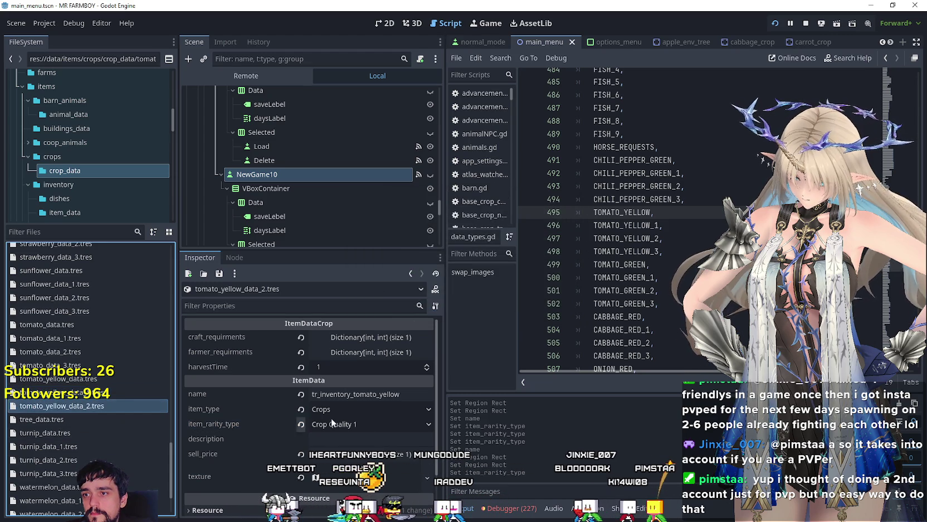
{"action": "left_click", "coordinate": [372, 422]}
{"action": "left_click", "coordinate": [378, 489]}
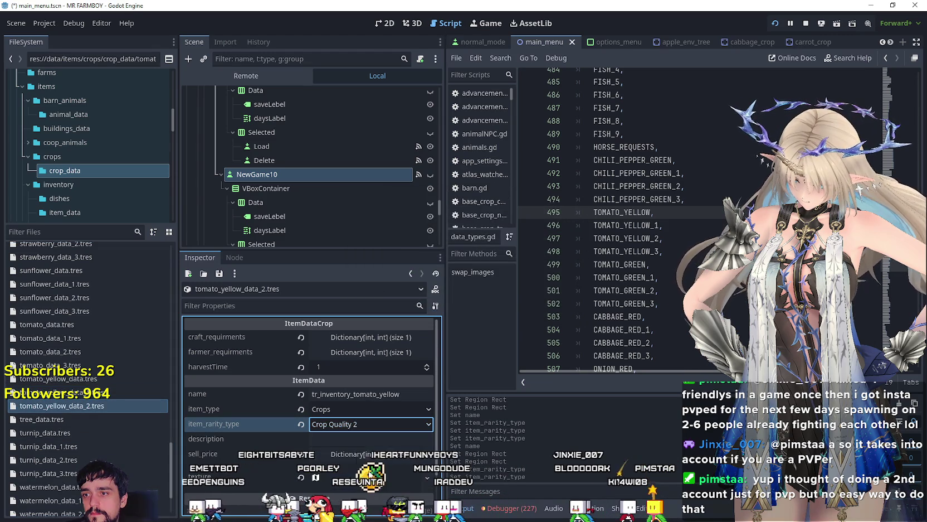
{"action": "key", "text": "ctrl+s"}
{"action": "left_click", "coordinate": [107, 407]}
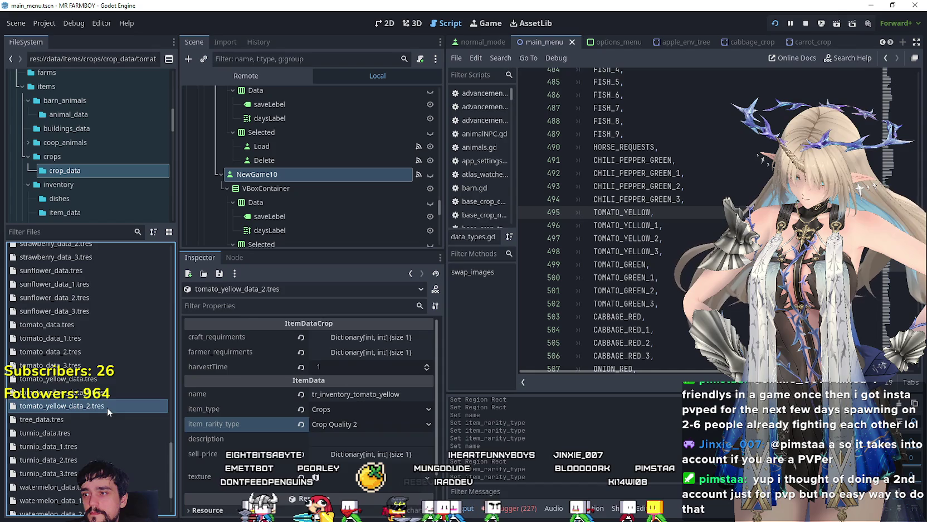
{"action": "right_click", "coordinate": [87, 402]}
Duplicate tomato_yellow_data_2.tres as tomato_yellow_data_3.tres, set its rarity to Unique, and save
{"action": "left_click", "coordinate": [142, 434]}
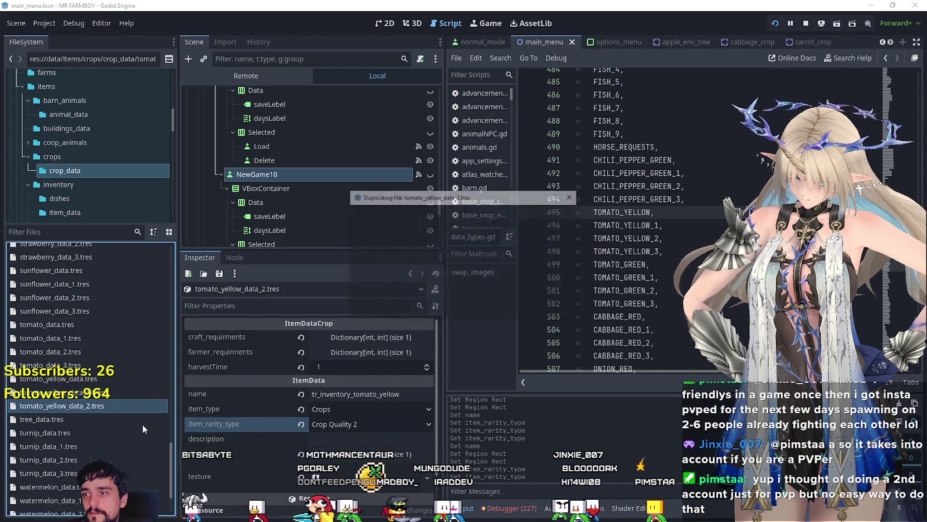
{"action": "left_click", "coordinate": [425, 247]}
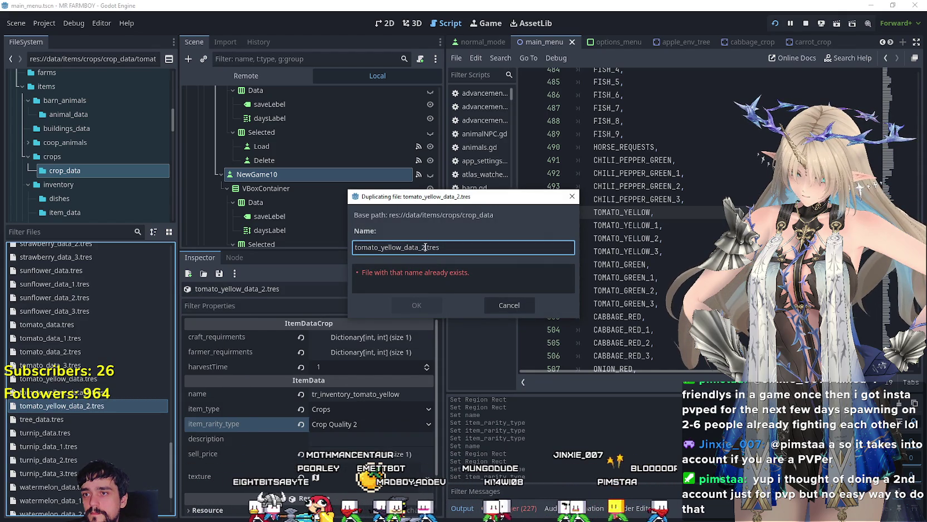
{"action": "key", "text": "BackSpace"}
{"action": "type", "text": "3"}
{"action": "left_click", "coordinate": [423, 309]}
{"action": "left_click", "coordinate": [77, 422]}
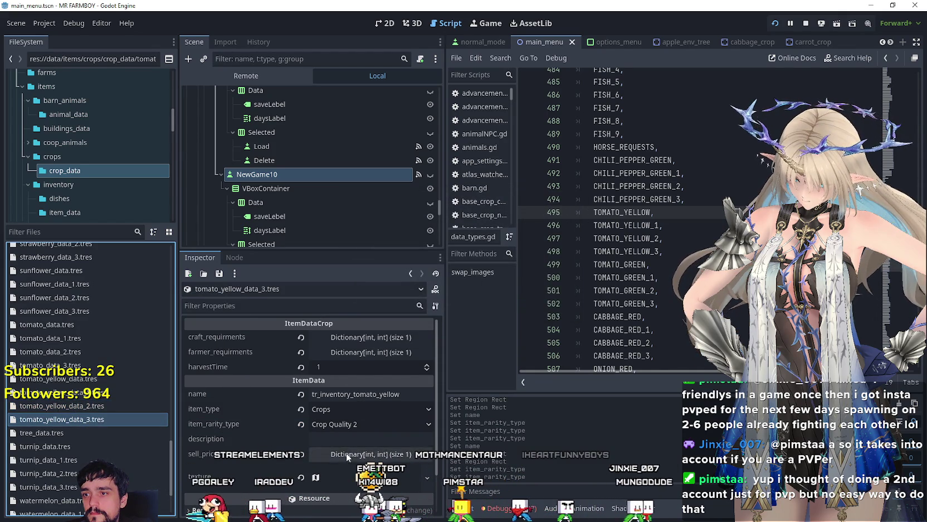
{"action": "left_click", "coordinate": [354, 427]}
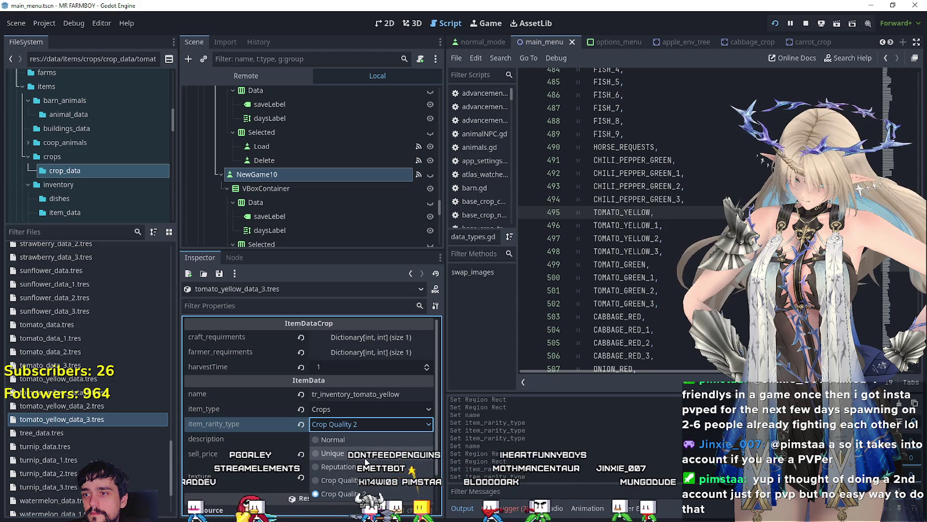
{"action": "left_click", "coordinate": [323, 441]}
{"action": "key", "text": "ctrl+s"}
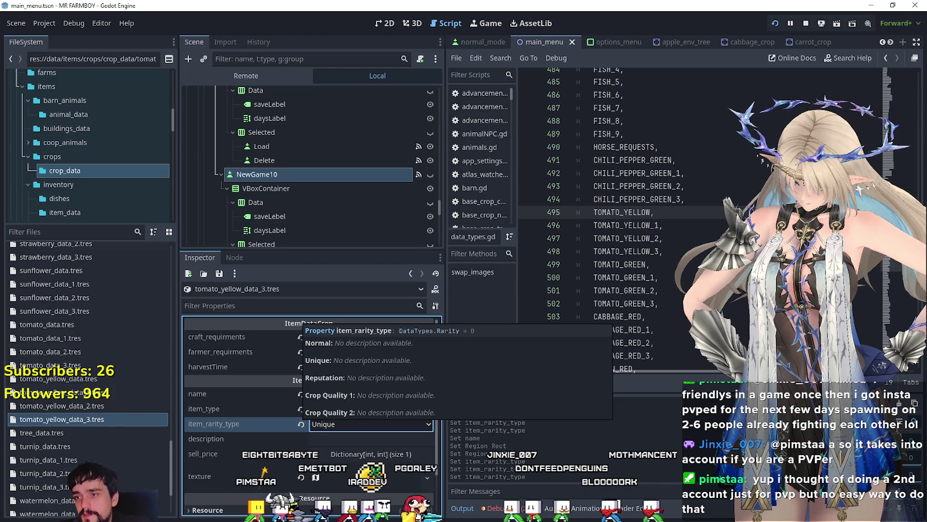
Go back to the original tomato_yellow_data.tres in the FileSystem
{"action": "scroll", "coordinate": [412, 429], "scroll_direction": "down", "scroll_amount": 1}
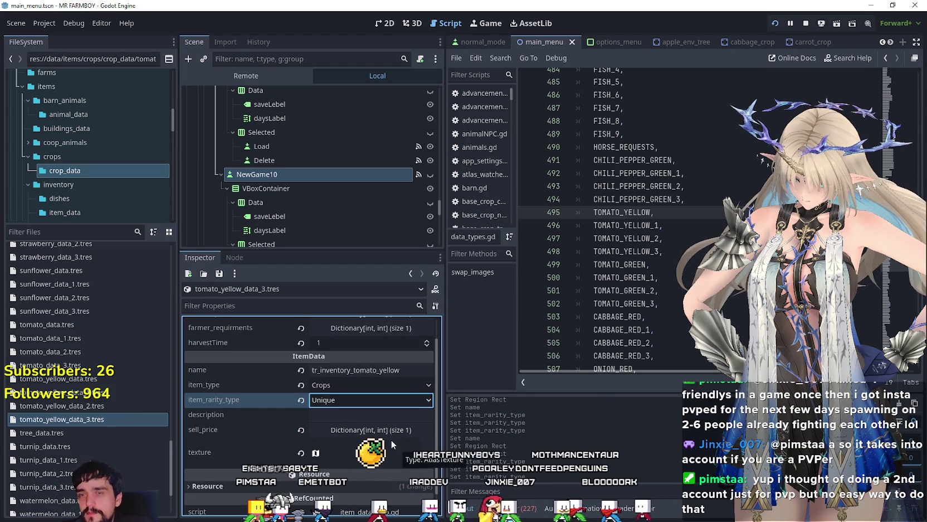
{"action": "scroll", "coordinate": [393, 444], "scroll_direction": "up", "scroll_amount": 2}
{"action": "left_click", "coordinate": [369, 471]}
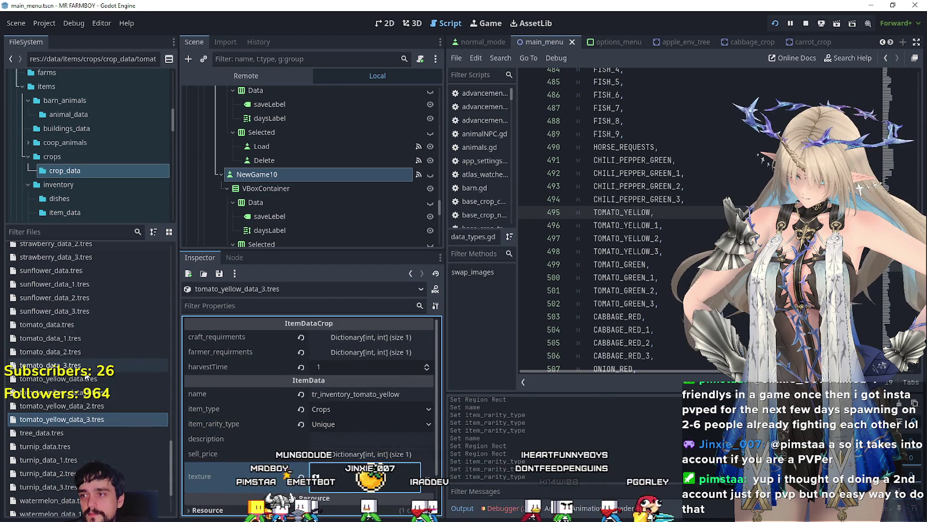
{"action": "left_click", "coordinate": [87, 379]}
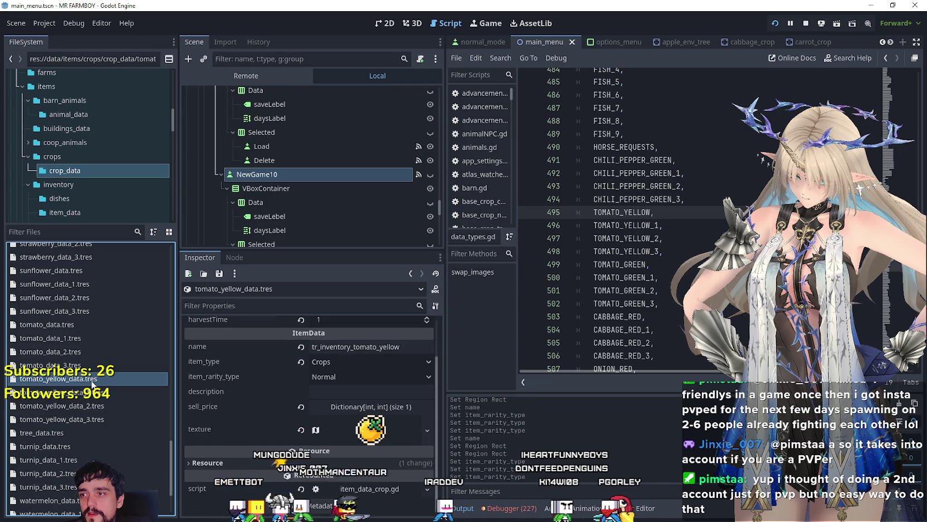
{"action": "scroll", "coordinate": [266, 413], "scroll_direction": "up", "scroll_amount": 2}
{"action": "right_click", "coordinate": [78, 471]}
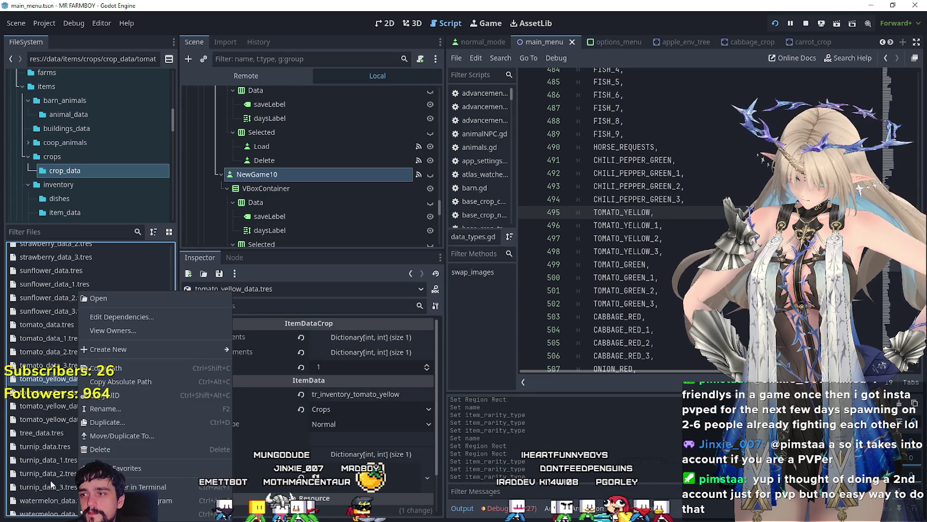
Duplicate tomato_yellow_data.tres as tomato_green_data.tres
{"action": "left_click", "coordinate": [115, 422]}
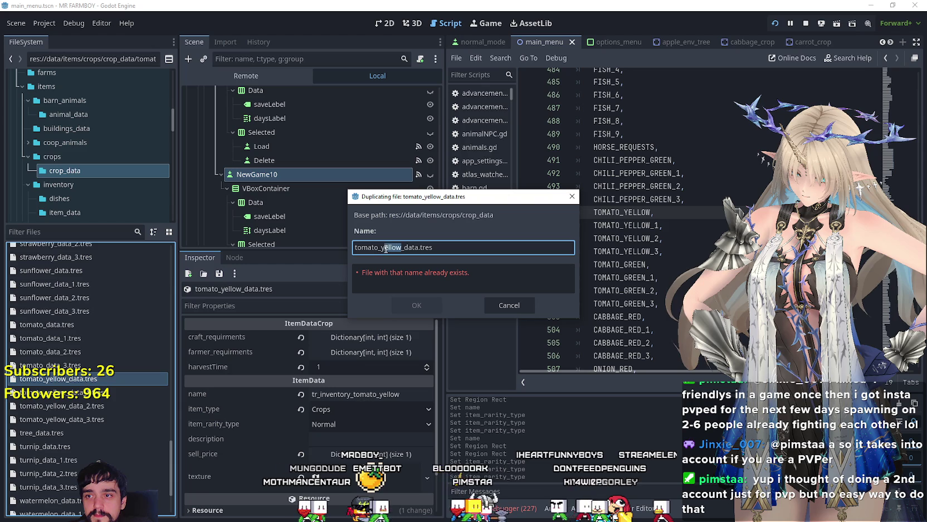
{"action": "type", "text": "green"}
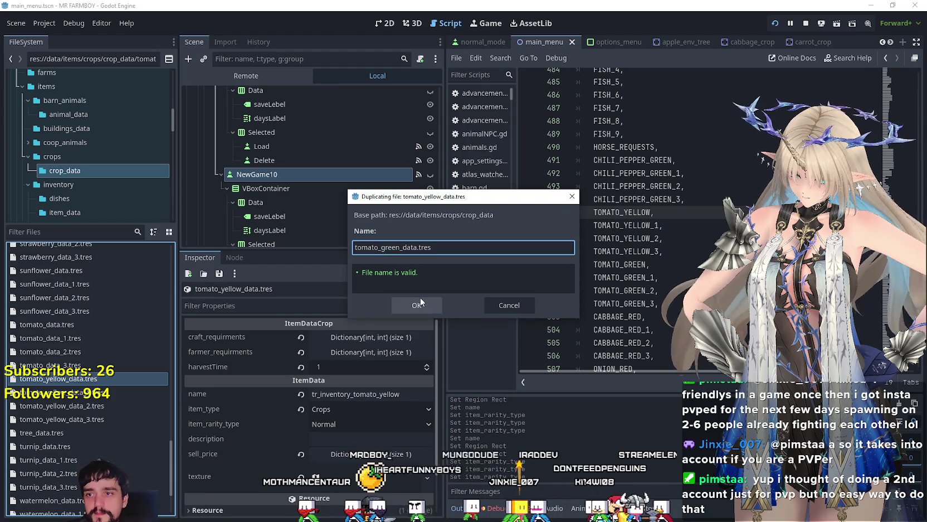
{"action": "left_click", "coordinate": [416, 305]}
Set tomato_green_data's atlas texture region to the green tomato sprite and save
{"action": "left_click", "coordinate": [92, 379]}
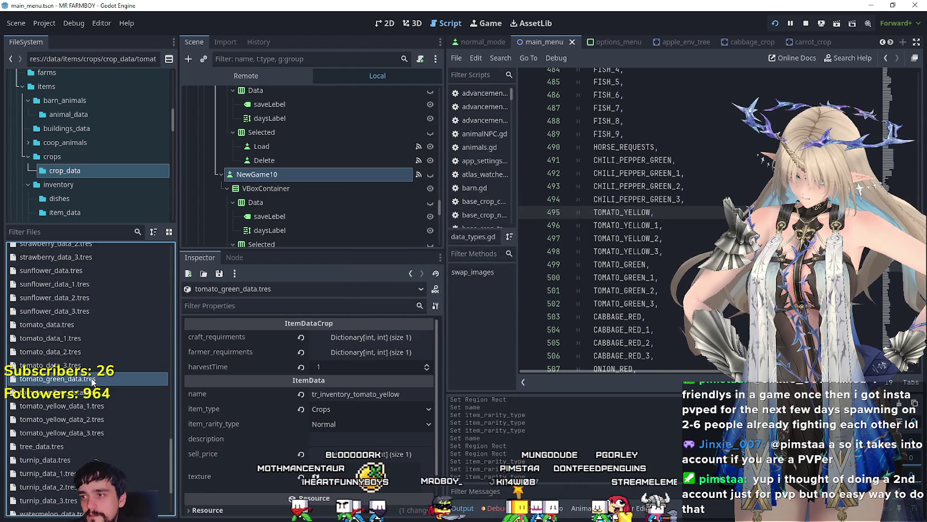
{"action": "scroll", "coordinate": [280, 380], "scroll_direction": "down", "scroll_amount": 4}
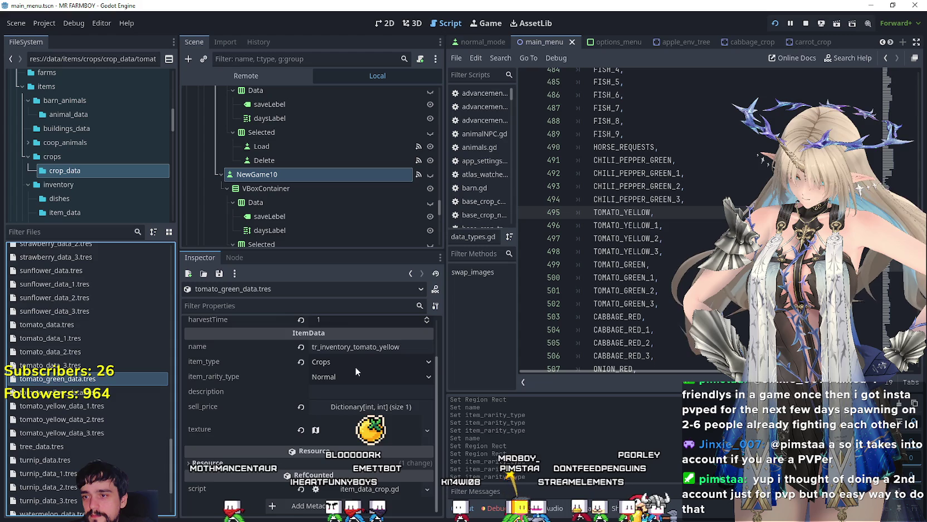
{"action": "left_click", "coordinate": [355, 365]}
{"action": "left_click", "coordinate": [339, 484]}
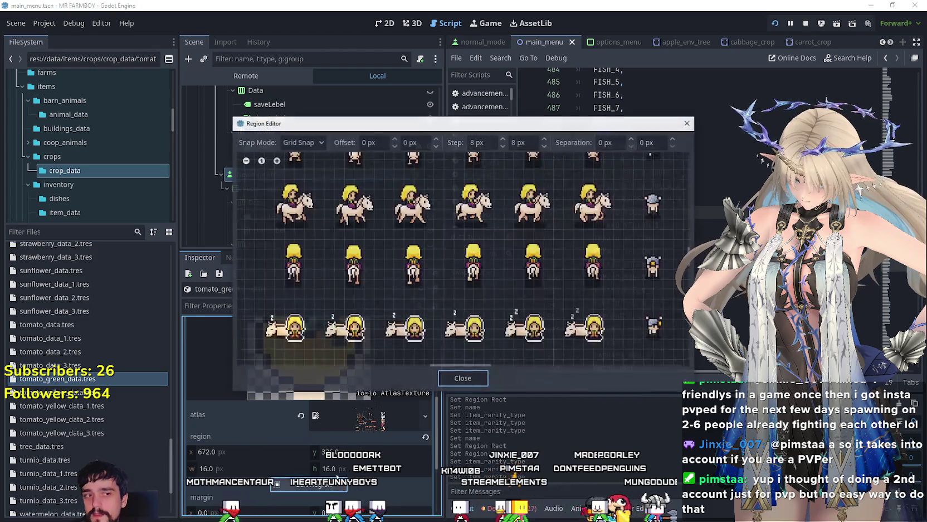
{"action": "scroll", "coordinate": [355, 312], "scroll_direction": "down", "scroll_amount": 3}
{"action": "scroll", "coordinate": [355, 312], "scroll_direction": "down", "scroll_amount": 2}
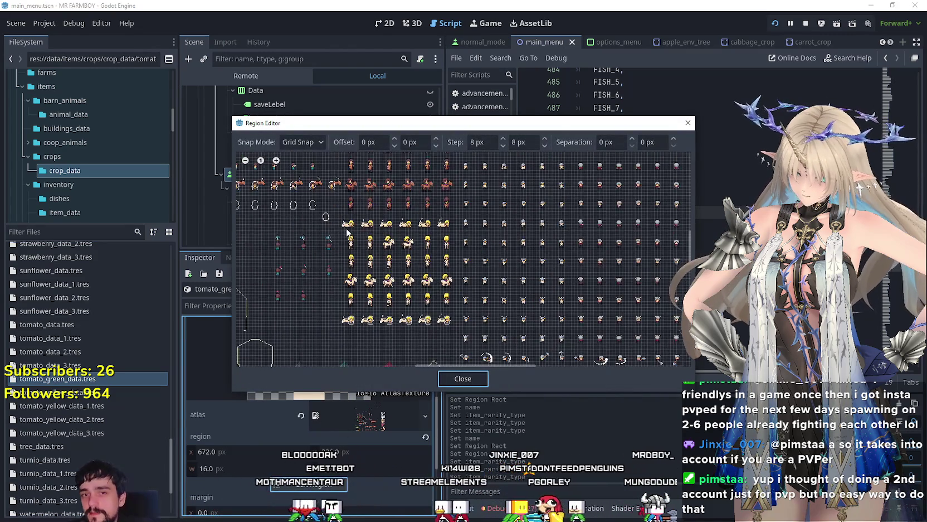
{"action": "scroll", "coordinate": [348, 230], "scroll_direction": "up", "scroll_amount": 3}
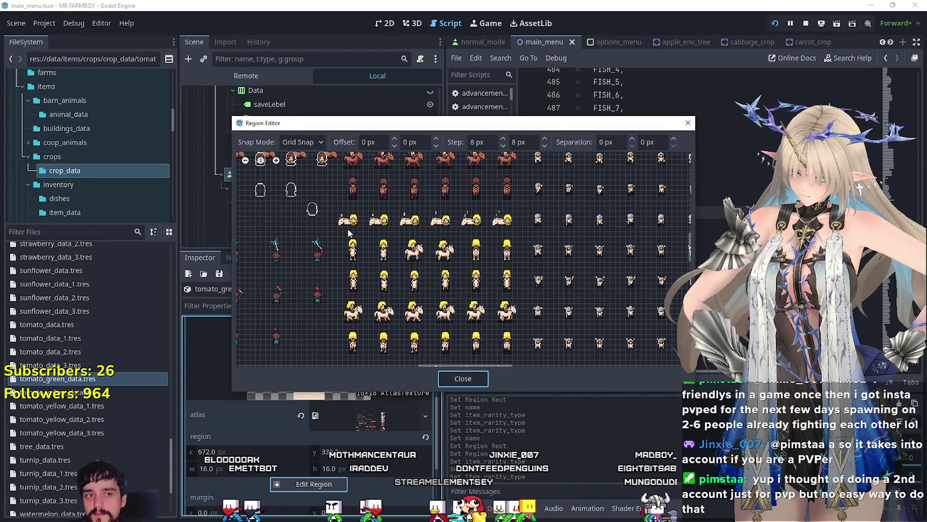
{"action": "scroll", "coordinate": [349, 233], "scroll_direction": "down", "scroll_amount": 1}
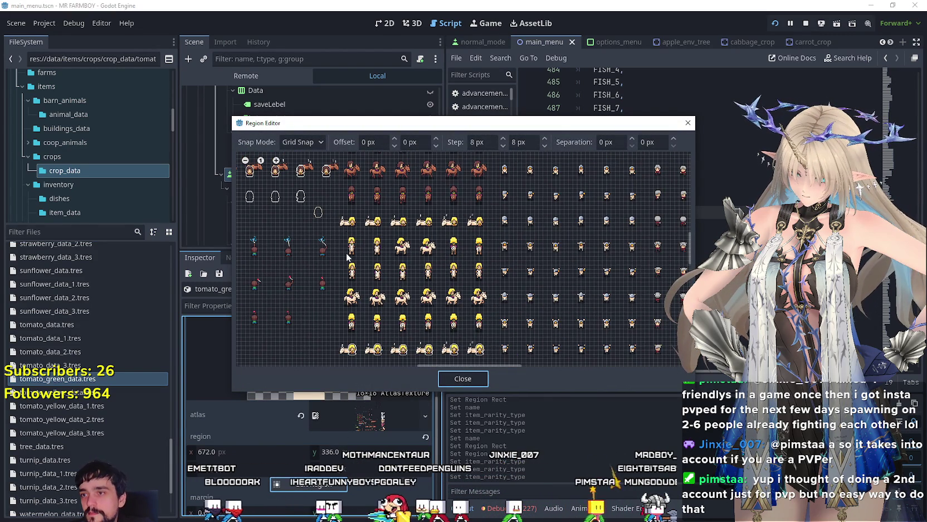
{"action": "scroll", "coordinate": [348, 256], "scroll_direction": "down", "scroll_amount": 4}
{"action": "scroll", "coordinate": [414, 228], "scroll_direction": "up", "scroll_amount": 1}
{"action": "scroll", "coordinate": [466, 245], "scroll_direction": "down", "scroll_amount": 1}
{"action": "scroll", "coordinate": [485, 204], "scroll_direction": "up", "scroll_amount": 4}
{"action": "scroll", "coordinate": [484, 201], "scroll_direction": "up", "scroll_amount": 4}
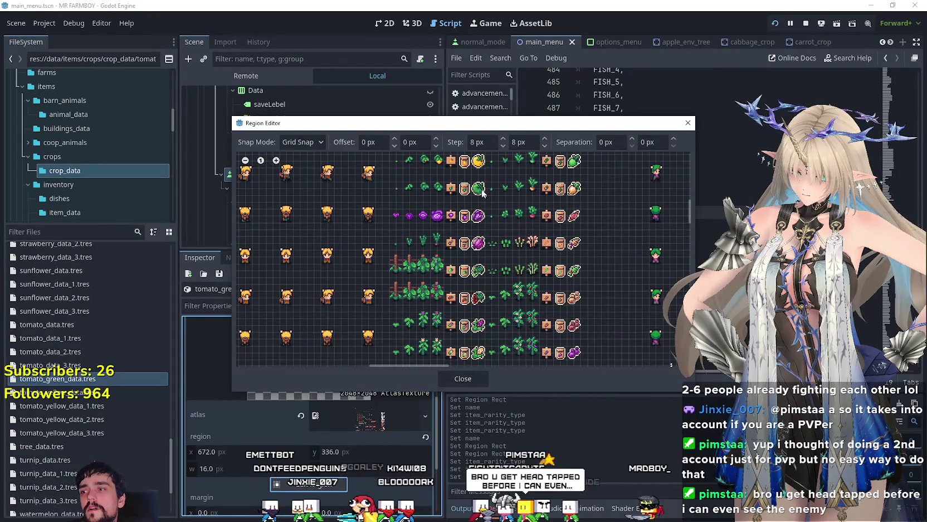
{"action": "scroll", "coordinate": [475, 187], "scroll_direction": "up", "scroll_amount": 4}
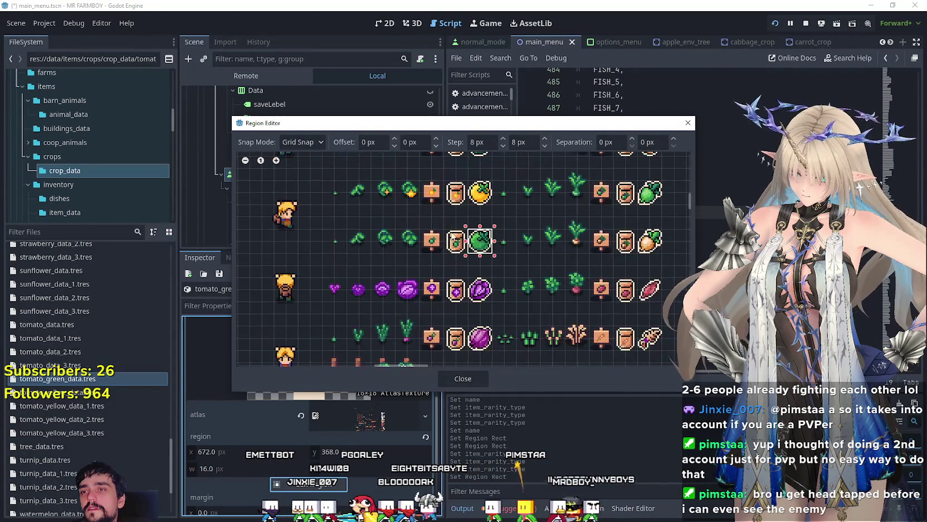
{"action": "left_click", "coordinate": [462, 378]}
{"action": "scroll", "coordinate": [359, 414], "scroll_direction": "up", "scroll_amount": 5}
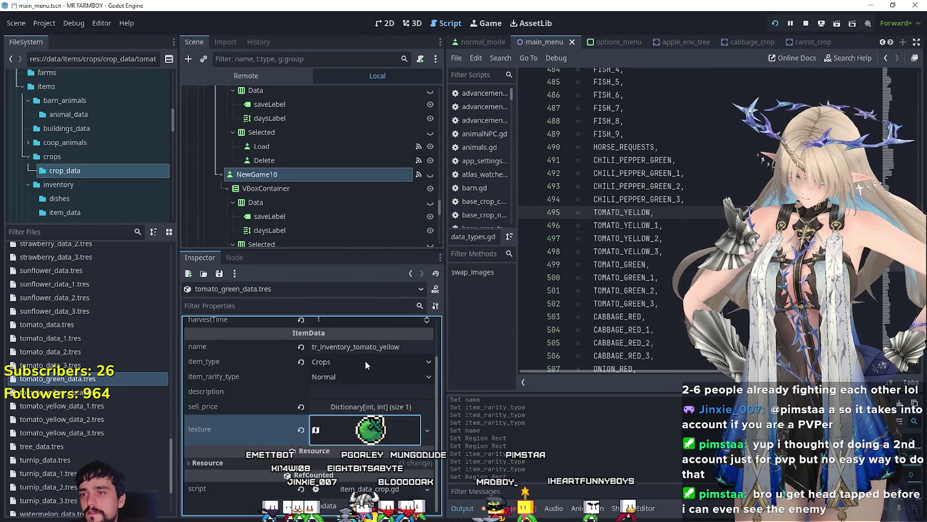
{"action": "left_click_drag", "start_coordinate": [380, 394], "coordinate": [410, 395]}
{"action": "type", "text": "green"}
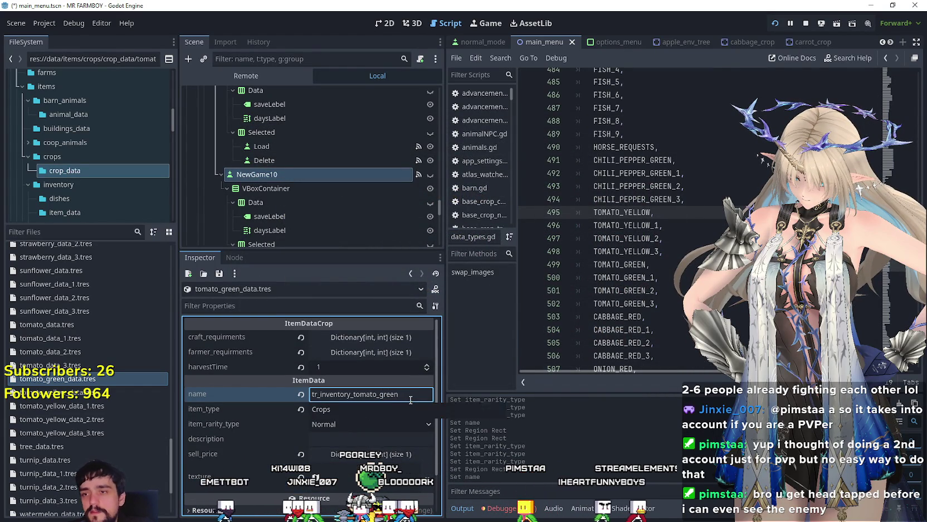
{"action": "key", "text": "ctrl+s"}
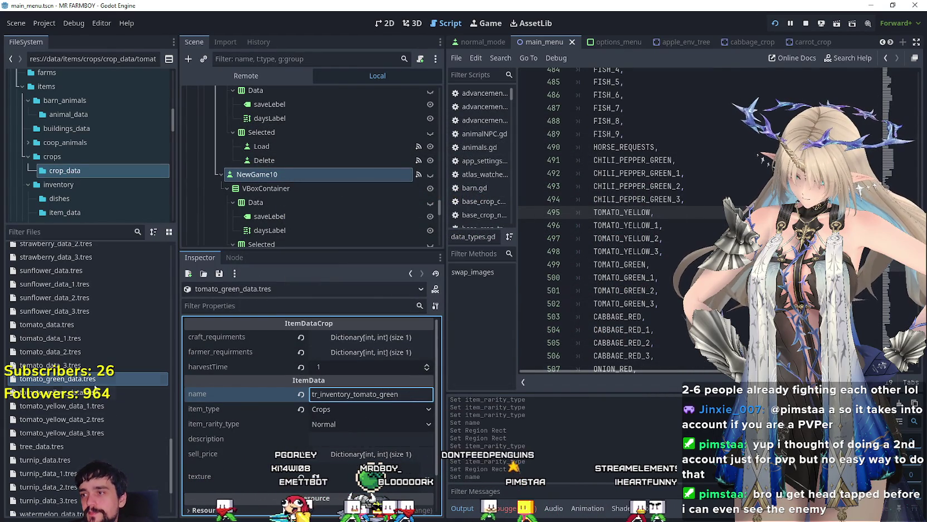
Create tomato_green_data_1.tres with item rarity Crop Quality 1 and save it
{"action": "right_click", "coordinate": [75, 379]}
{"action": "left_click", "coordinate": [130, 424]}
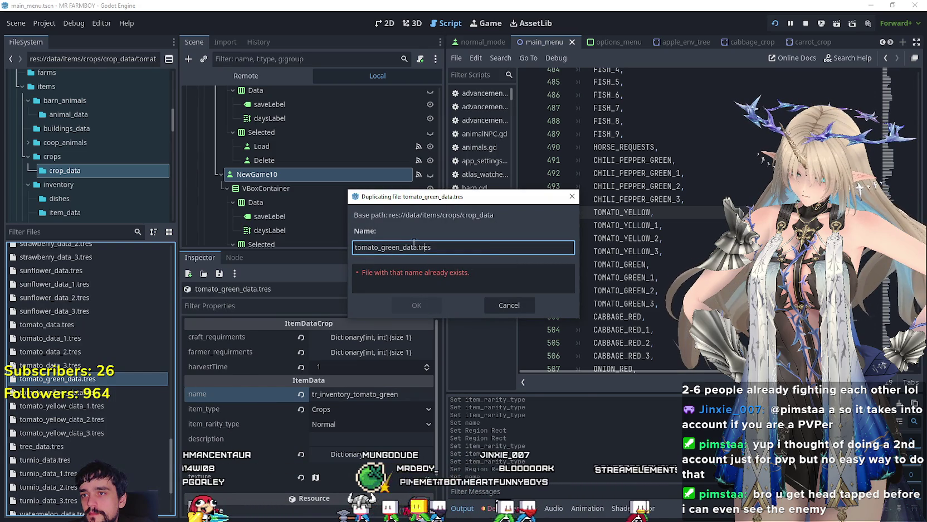
{"action": "key", "text": "Left"}
{"action": "key", "text": "Left"}
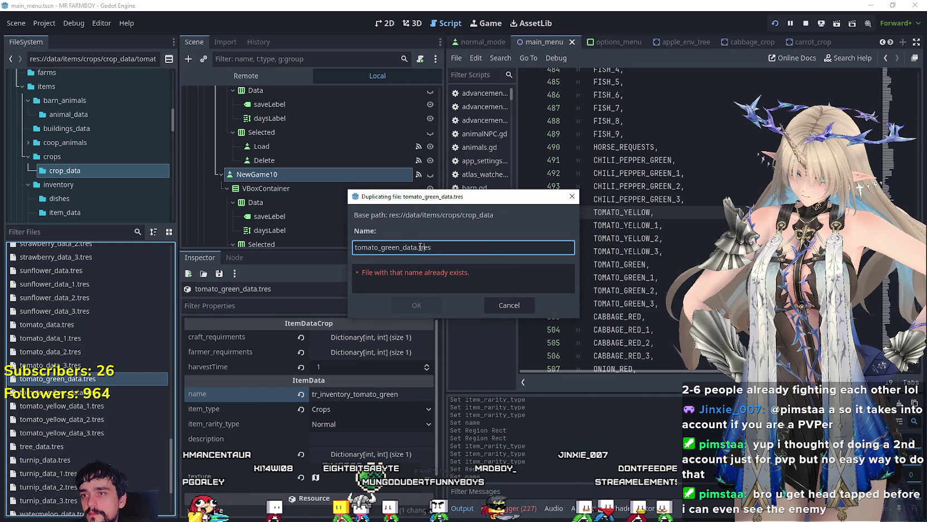
{"action": "type", "text": "_1"}
{"action": "key", "text": "Return"}
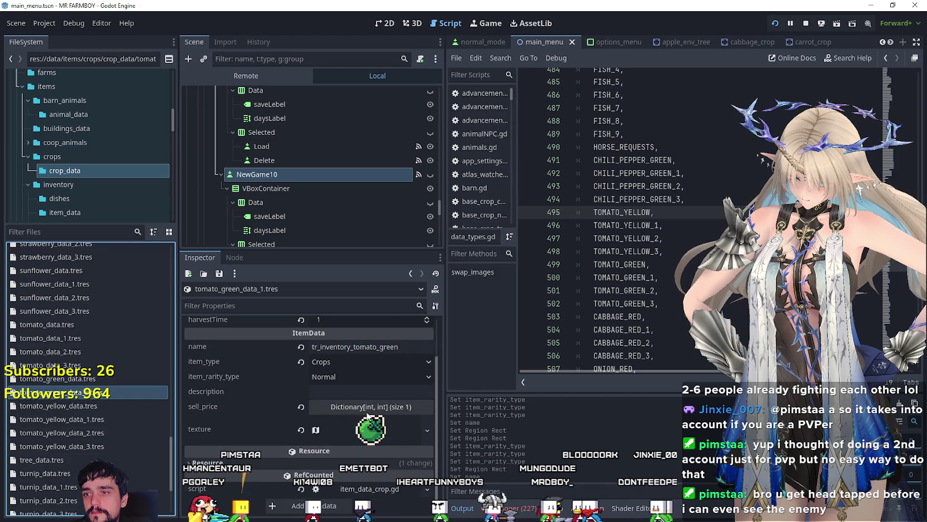
{"action": "left_click", "coordinate": [372, 423]}
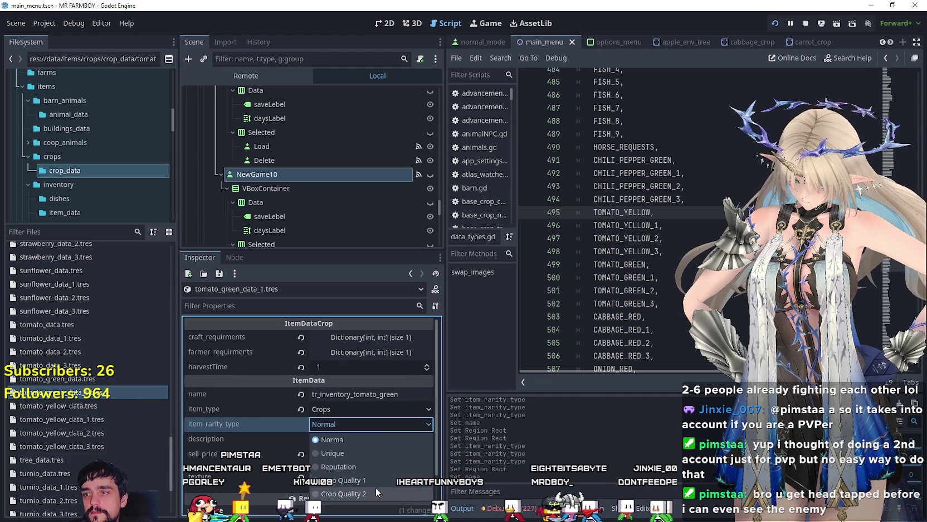
{"action": "left_click", "coordinate": [366, 474]}
{"action": "key", "text": "ctrl+s"}
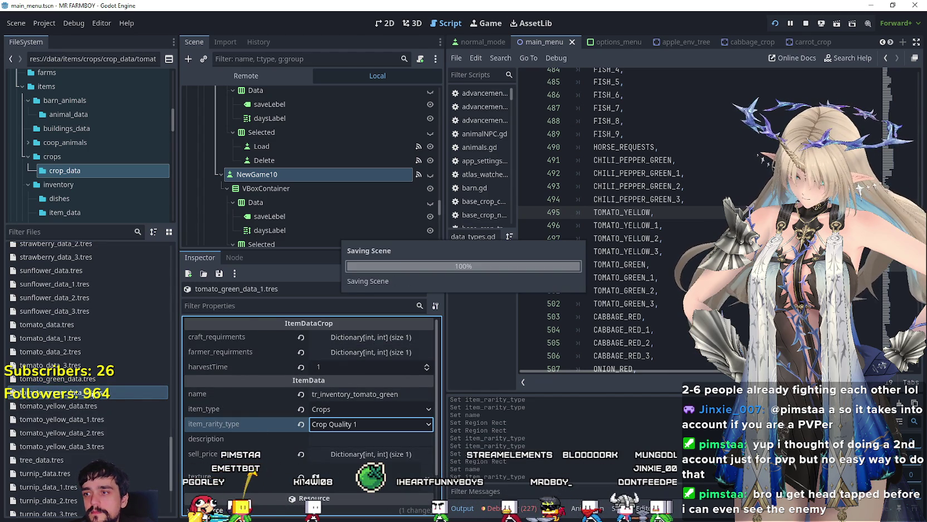
Create tomato_green_data_2.tres with item rarity Crop Quality 2 and save it
{"action": "right_click", "coordinate": [92, 392]}
{"action": "left_click", "coordinate": [144, 421]}
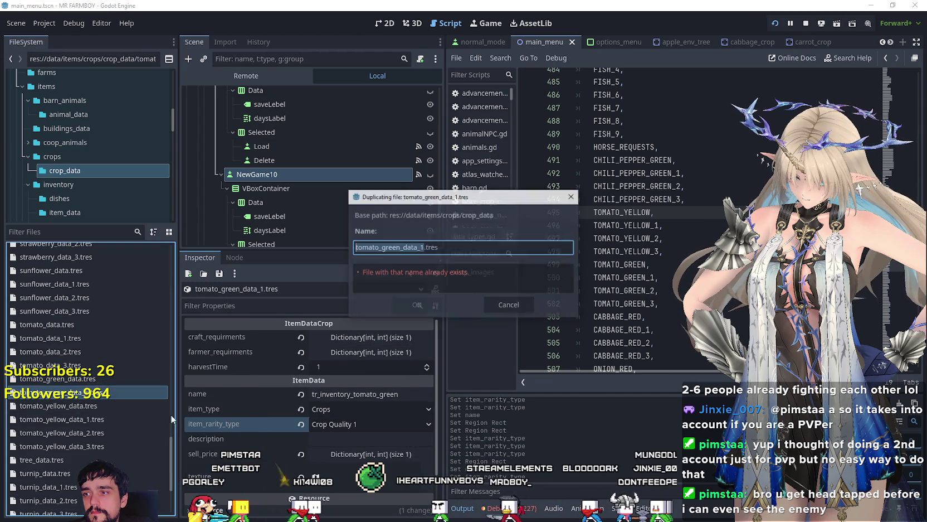
{"action": "left_click", "coordinate": [422, 251]}
{"action": "key", "text": "BackSpace"}
{"action": "type", "text": "2"}
{"action": "key", "text": "Return"}
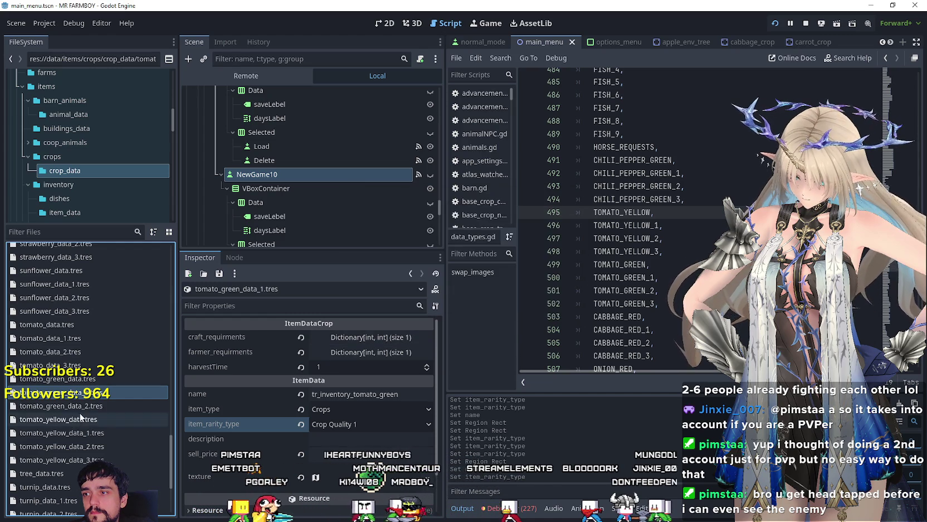
{"action": "left_click", "coordinate": [83, 404]}
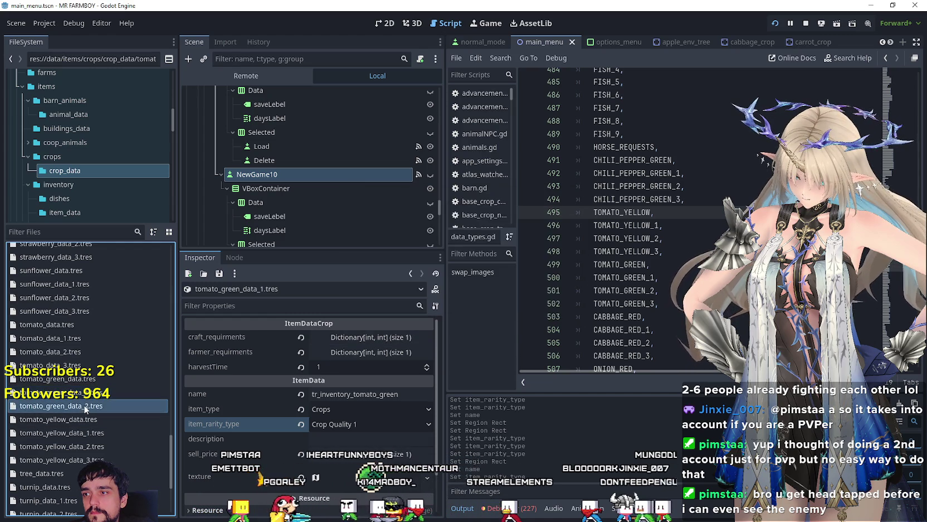
{"action": "left_click", "coordinate": [359, 423]}
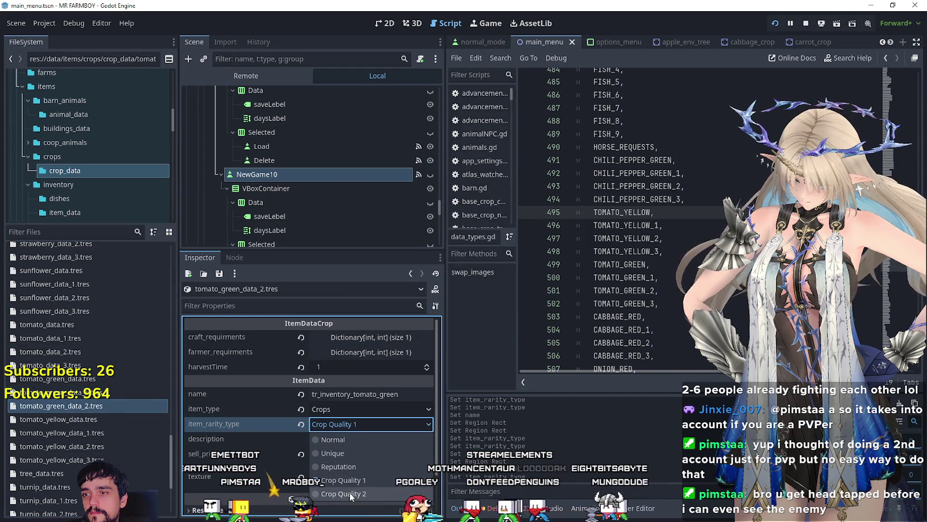
{"action": "left_click", "coordinate": [351, 494]}
{"action": "key", "text": "ctrl+s"}
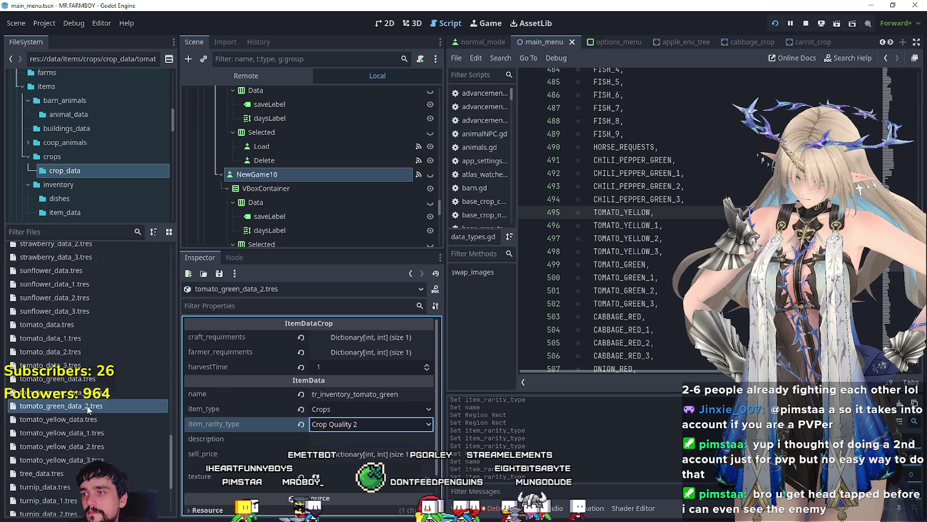
Create tomato_green_data_3.tres with item rarity Unique and save it
{"action": "right_click", "coordinate": [87, 410]}
{"action": "left_click", "coordinate": [135, 423]}
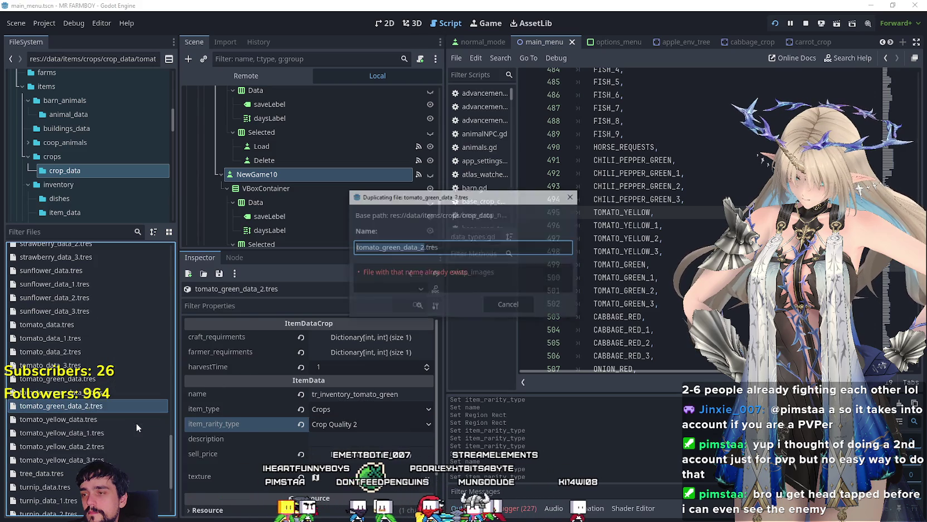
{"action": "left_click", "coordinate": [421, 247]}
{"action": "key", "text": "Delete"}
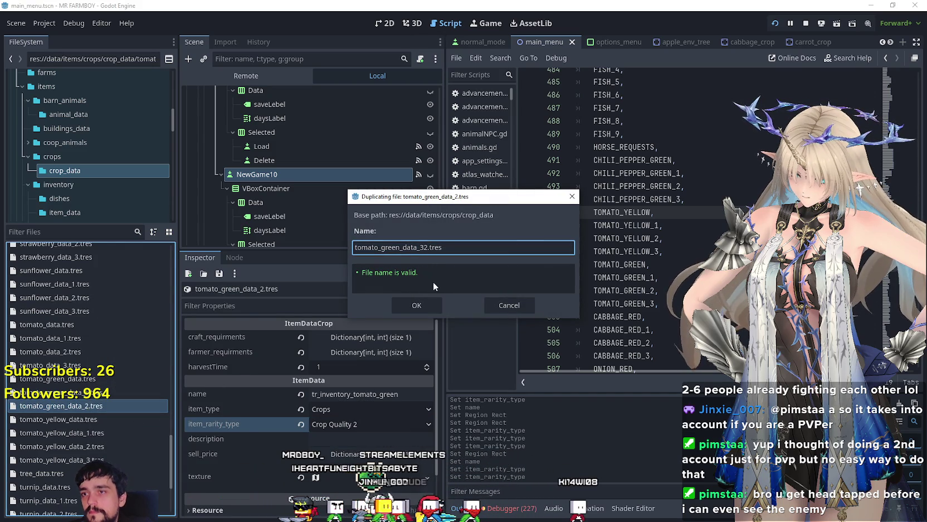
{"action": "left_click", "coordinate": [422, 309]}
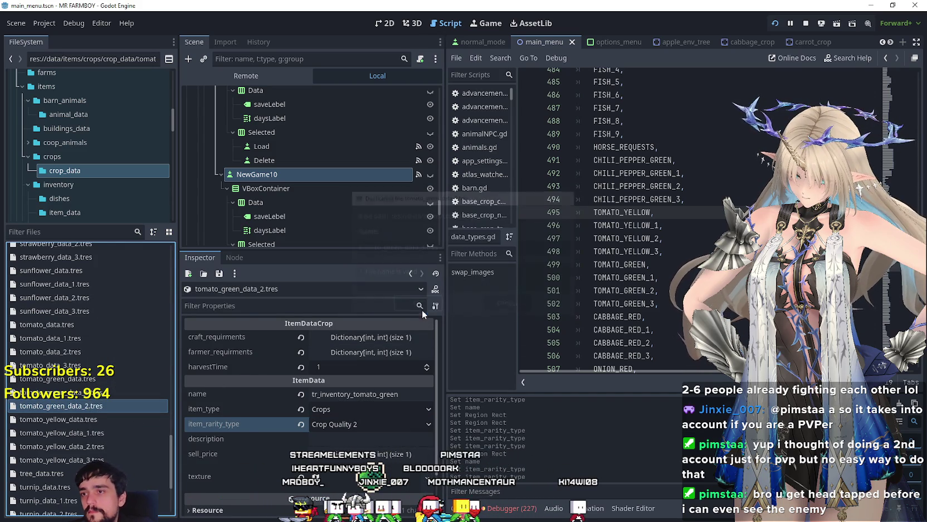
{"action": "left_click", "coordinate": [361, 420]}
{"action": "left_click", "coordinate": [329, 435]}
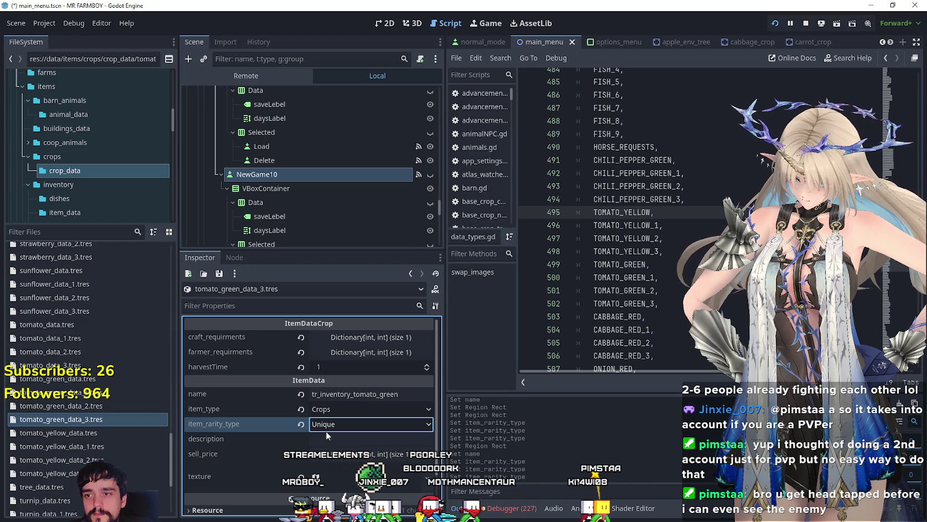
{"action": "key", "text": "ctrl+s"}
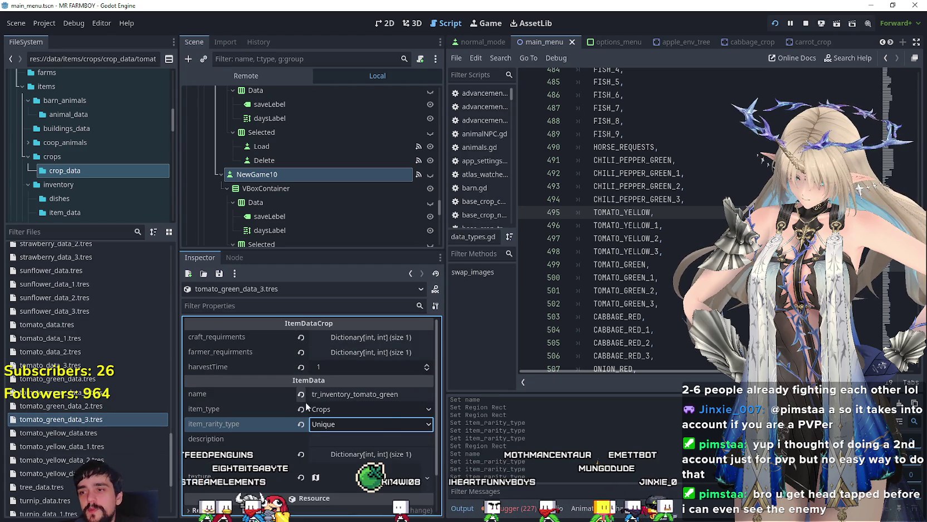
{"action": "left_click", "coordinate": [392, 394]}
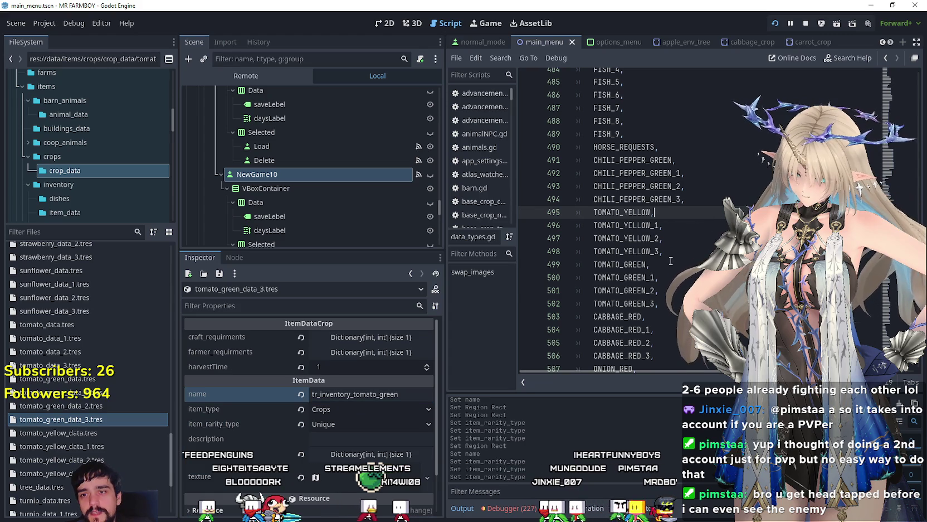
{"action": "scroll", "coordinate": [710, 219], "scroll_direction": "down", "scroll_amount": 2}
{"action": "left_click", "coordinate": [669, 225]}
{"action": "left_click", "coordinate": [672, 239]}
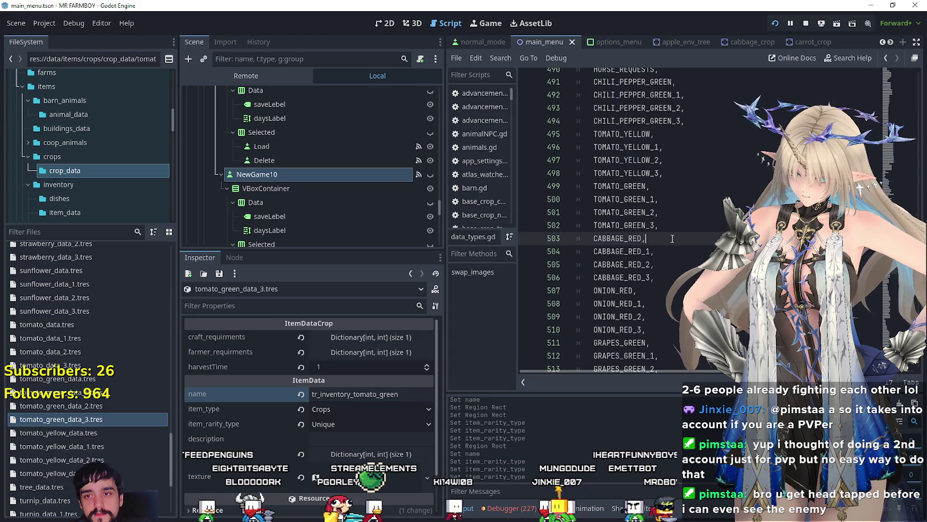
{"action": "scroll", "coordinate": [112, 418], "scroll_direction": "down", "scroll_amount": 3}
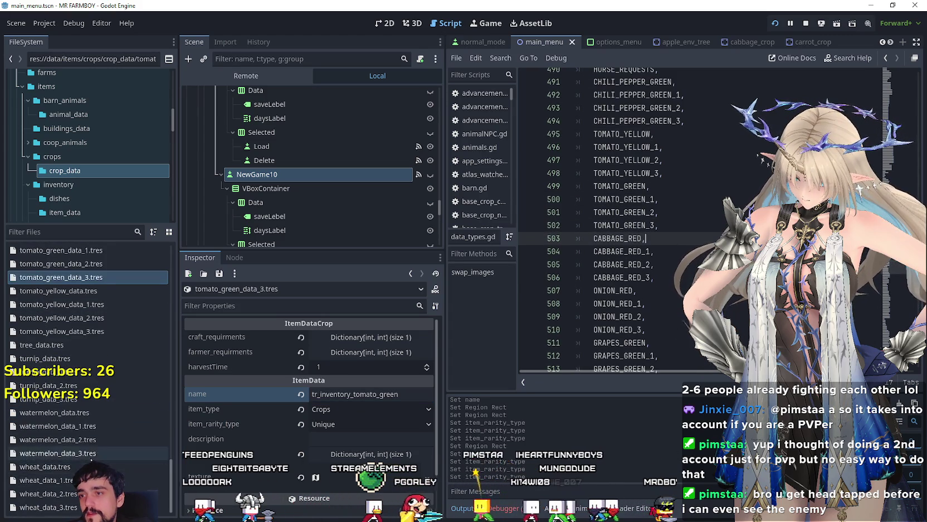
{"action": "scroll", "coordinate": [91, 449], "scroll_direction": "up", "scroll_amount": 5}
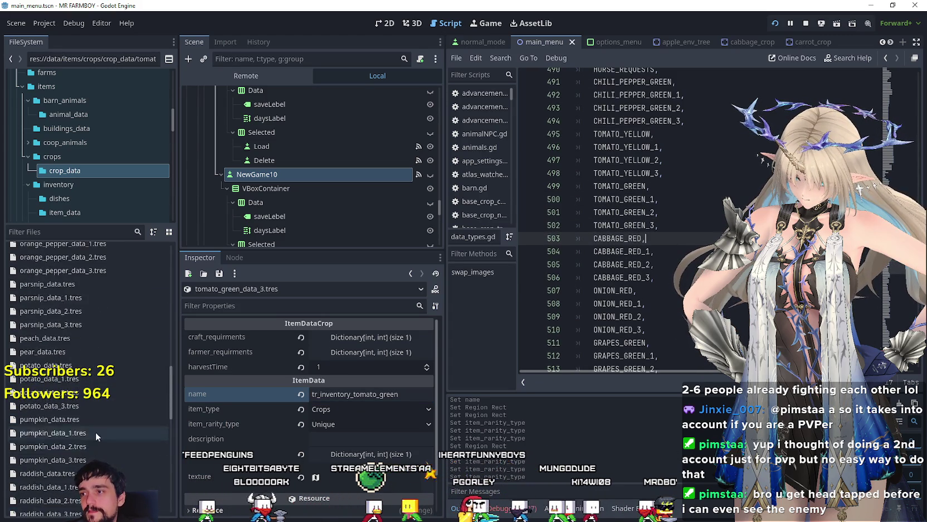
{"action": "scroll", "coordinate": [95, 431], "scroll_direction": "up", "scroll_amount": 5}
{"action": "scroll", "coordinate": [97, 428], "scroll_direction": "up", "scroll_amount": 10}
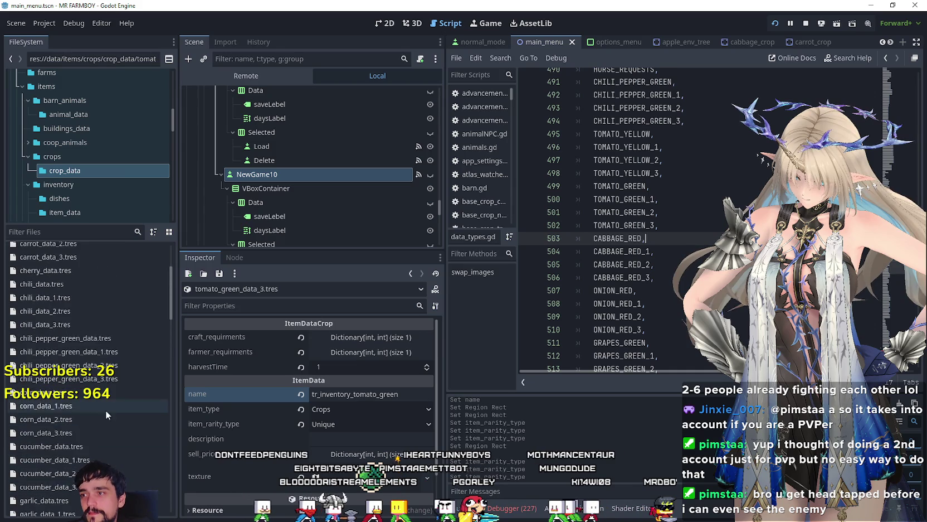
{"action": "scroll", "coordinate": [77, 301], "scroll_direction": "up", "scroll_amount": 3}
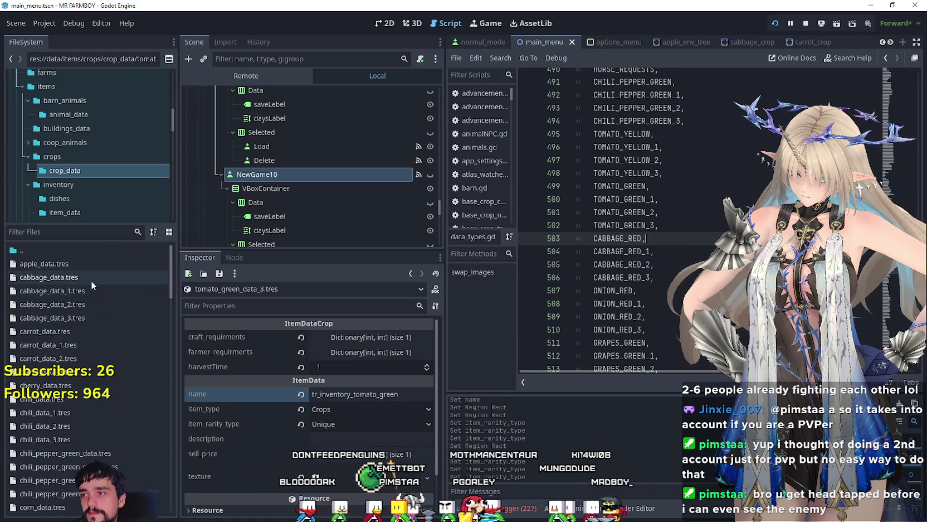
{"action": "left_click", "coordinate": [92, 283]}
Duplicate cabbage_data.tres as cabbage_red_data.tres
{"action": "right_click", "coordinate": [77, 279]}
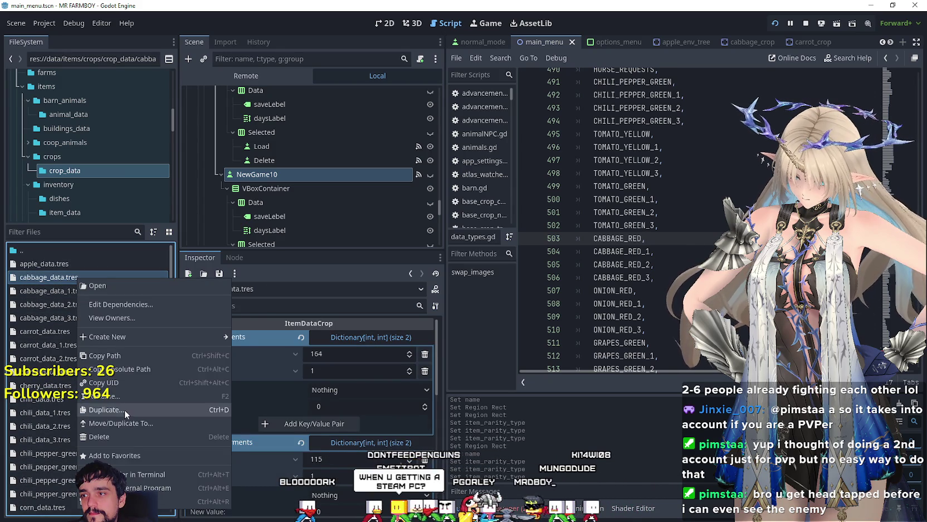
{"action": "left_click", "coordinate": [106, 410]}
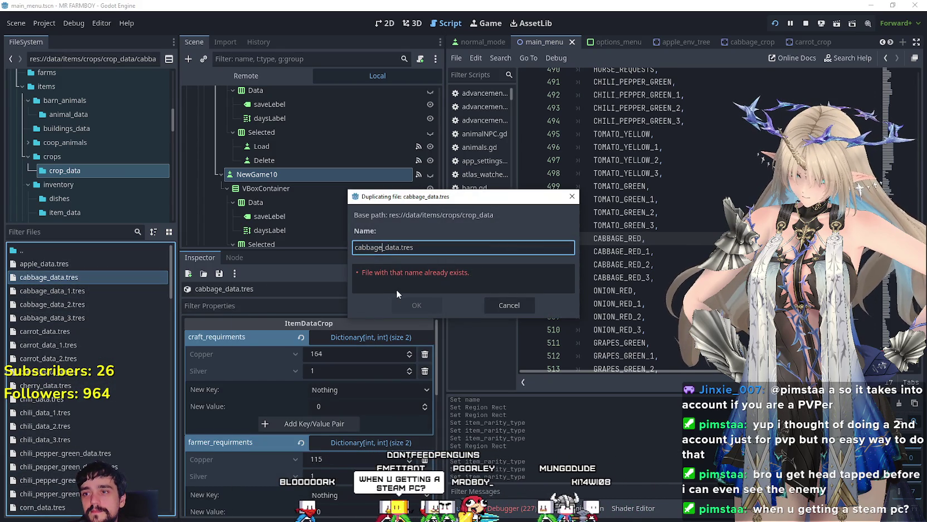
{"action": "type", "text": "_red"}
{"action": "key", "text": "Return"}
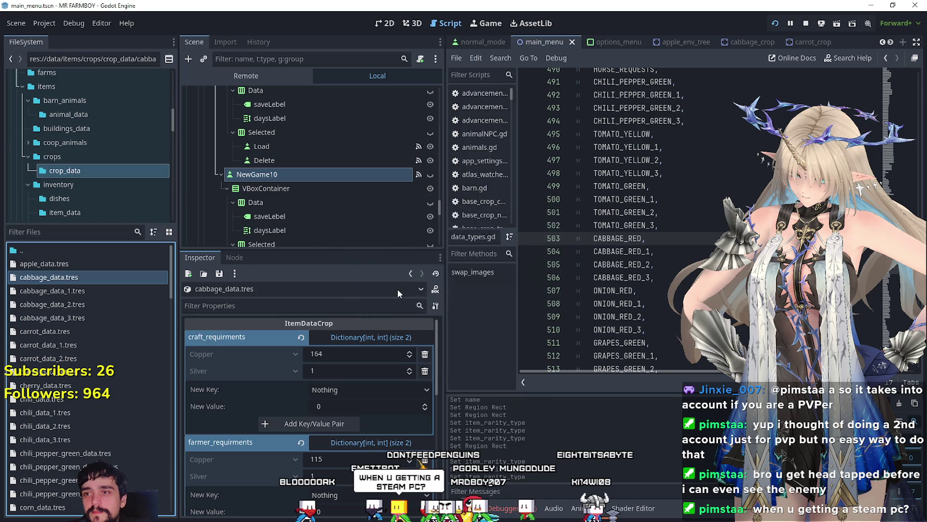
In cabbage_red_data.tres, change the item name to tr_inventory_cabbage_red
{"action": "left_click", "coordinate": [68, 333]}
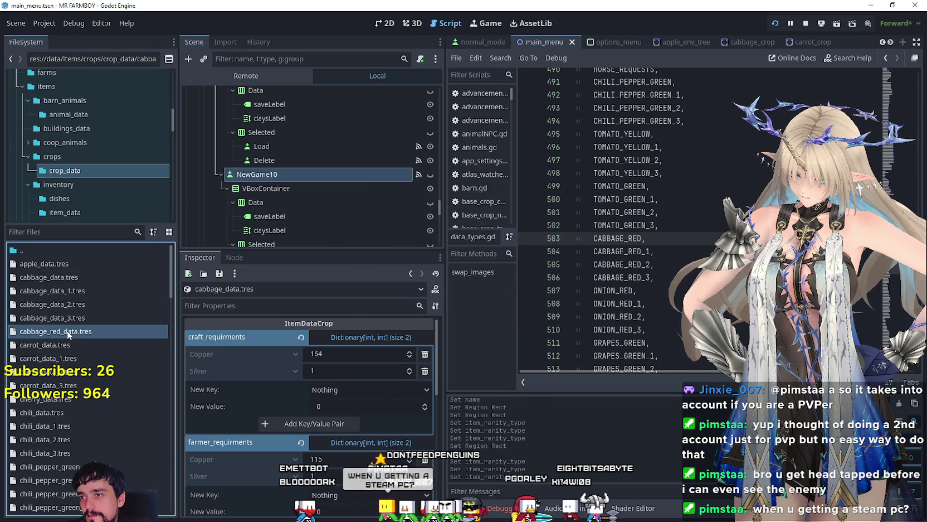
{"action": "left_click", "coordinate": [358, 340]}
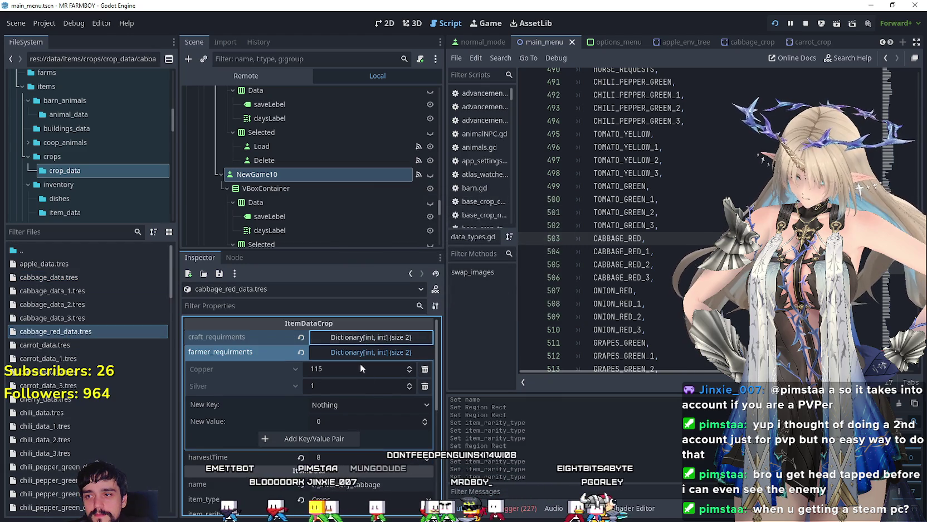
{"action": "left_click", "coordinate": [365, 353]}
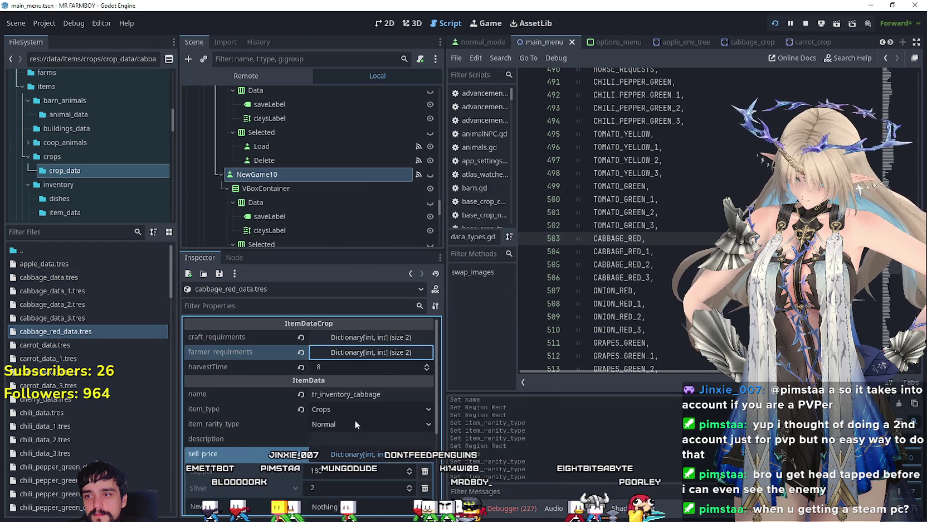
{"action": "left_click", "coordinate": [381, 395]}
{"action": "type", "text": "_red"}
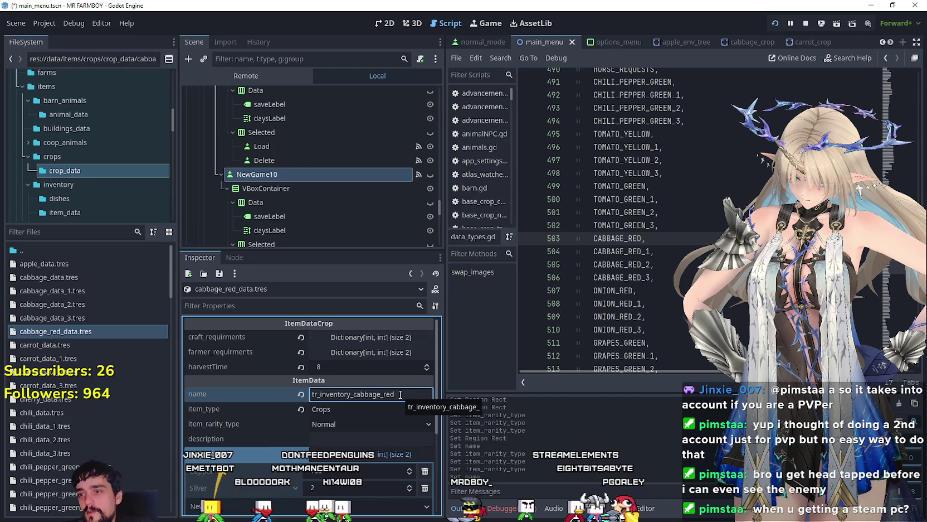
Set the atlas texture region to the purple cabbage sprite and save
{"action": "scroll", "coordinate": [301, 439], "scroll_direction": "down", "scroll_amount": 3}
{"action": "left_click", "coordinate": [357, 380]}
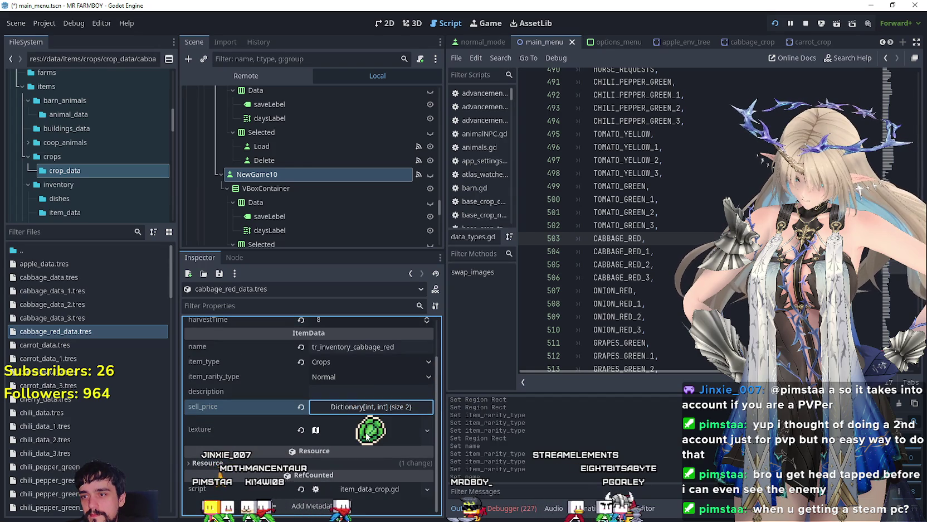
{"action": "left_click", "coordinate": [366, 438]}
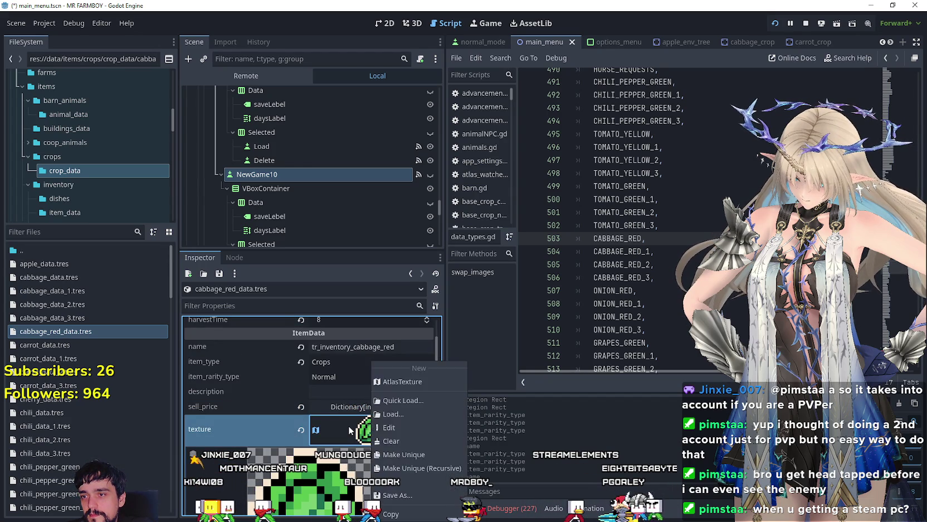
{"action": "left_click", "coordinate": [372, 432]}
{"action": "scroll", "coordinate": [335, 423], "scroll_direction": "down", "scroll_amount": 3}
{"action": "left_click", "coordinate": [312, 436]}
{"action": "scroll", "coordinate": [449, 154], "scroll_direction": "down", "scroll_amount": 8}
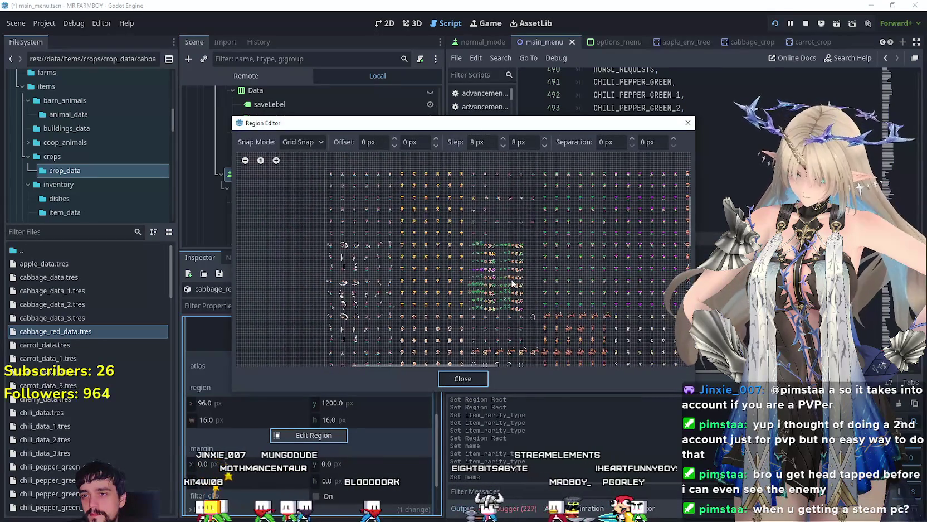
{"action": "scroll", "coordinate": [512, 277], "scroll_direction": "up", "scroll_amount": 7}
{"action": "left_click", "coordinate": [461, 255]}
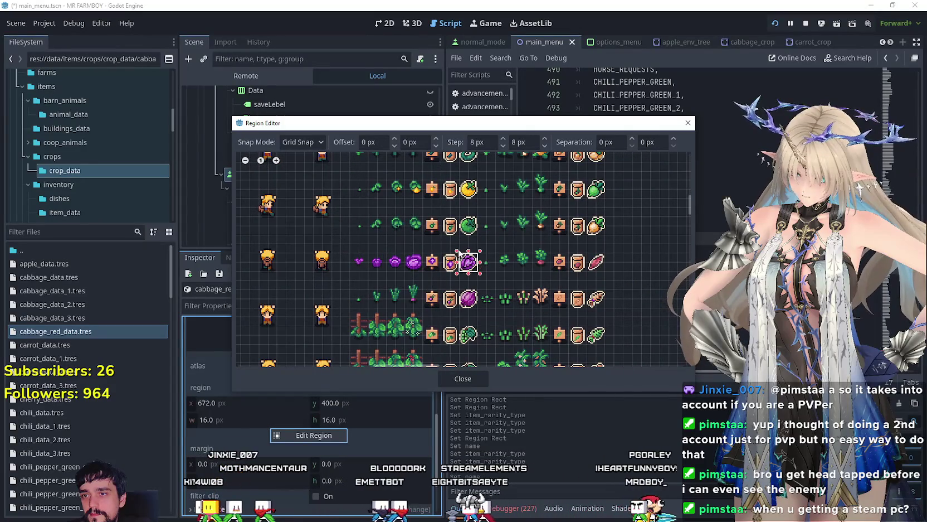
{"action": "left_click", "coordinate": [463, 378]}
{"action": "scroll", "coordinate": [379, 418], "scroll_direction": "up", "scroll_amount": 5}
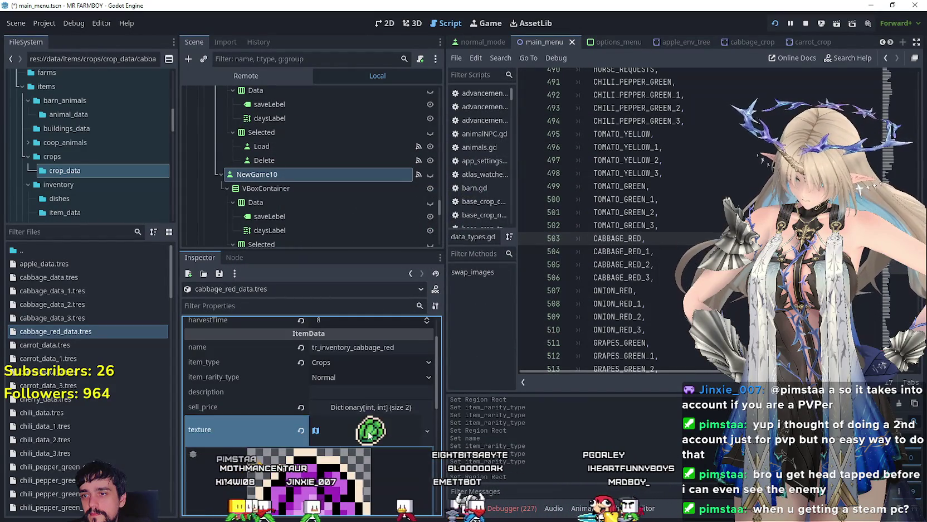
{"action": "left_click", "coordinate": [369, 434]}
{"action": "key", "text": "ctrl+s"}
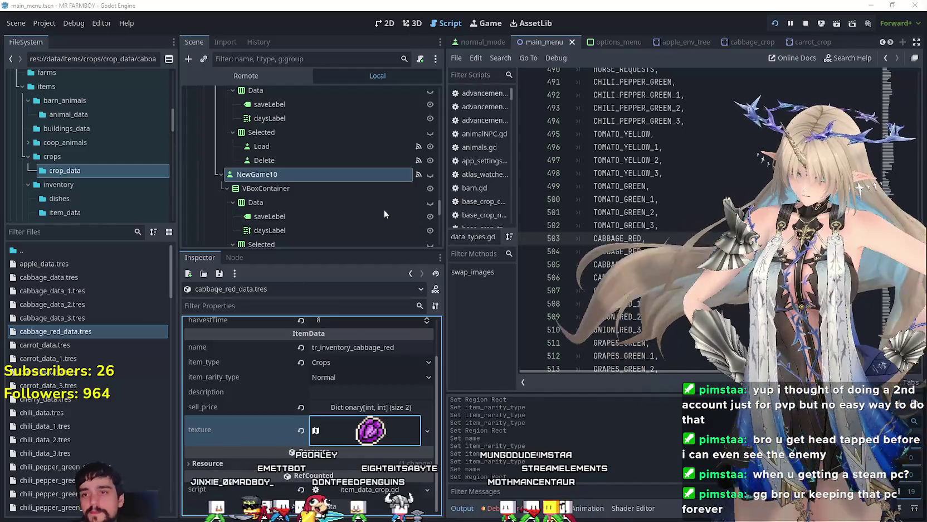
{"action": "key", "text": "Down"}
Check the cabbage sprite in cabbage_red_data's texture
{"action": "scroll", "coordinate": [374, 423], "scroll_direction": "up", "scroll_amount": 2}
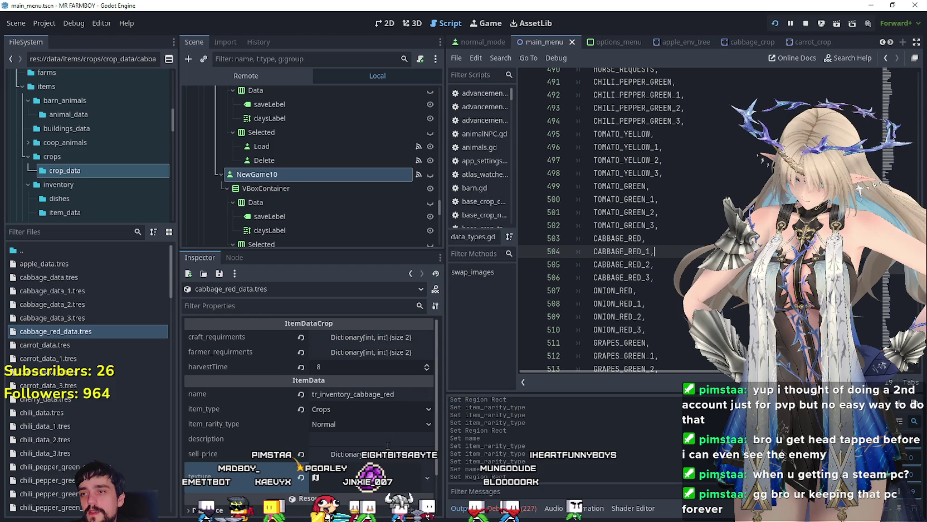
{"action": "scroll", "coordinate": [388, 444], "scroll_direction": "down", "scroll_amount": 2}
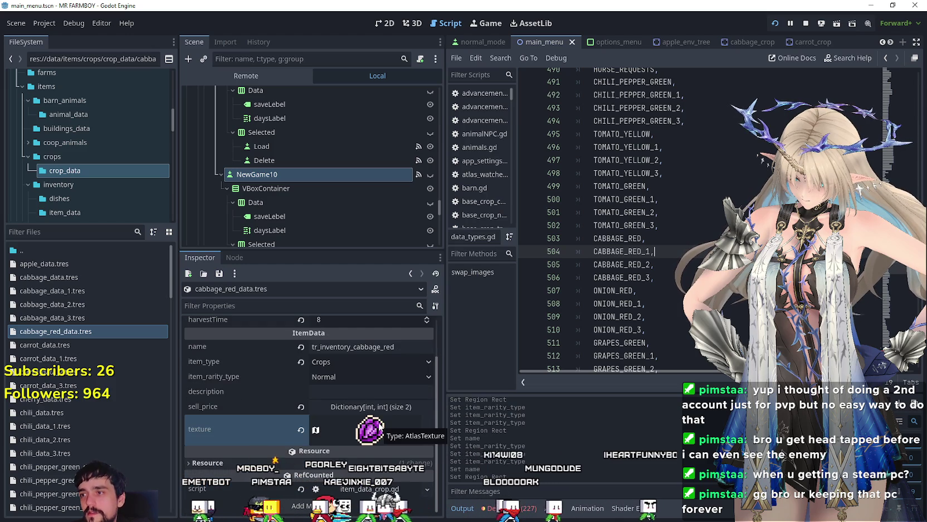
{"action": "left_click", "coordinate": [381, 438]}
{"action": "scroll", "coordinate": [370, 439], "scroll_direction": "up", "scroll_amount": 2}
{"action": "scroll", "coordinate": [368, 457], "scroll_direction": "up", "scroll_amount": 3}
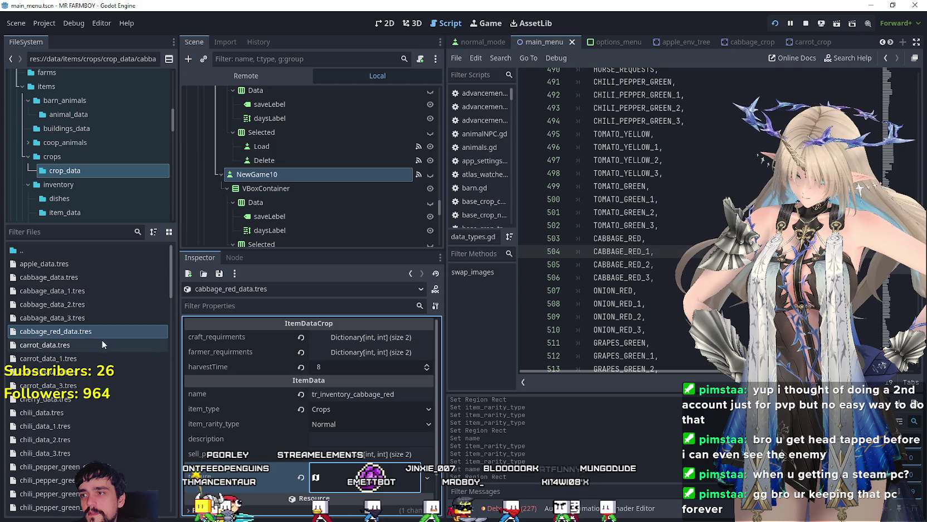
Duplicate cabbage_red_data.tres as cabbage_red_data_1.tres and open the copy
{"action": "left_click", "coordinate": [105, 328]}
{"action": "right_click", "coordinate": [101, 332]}
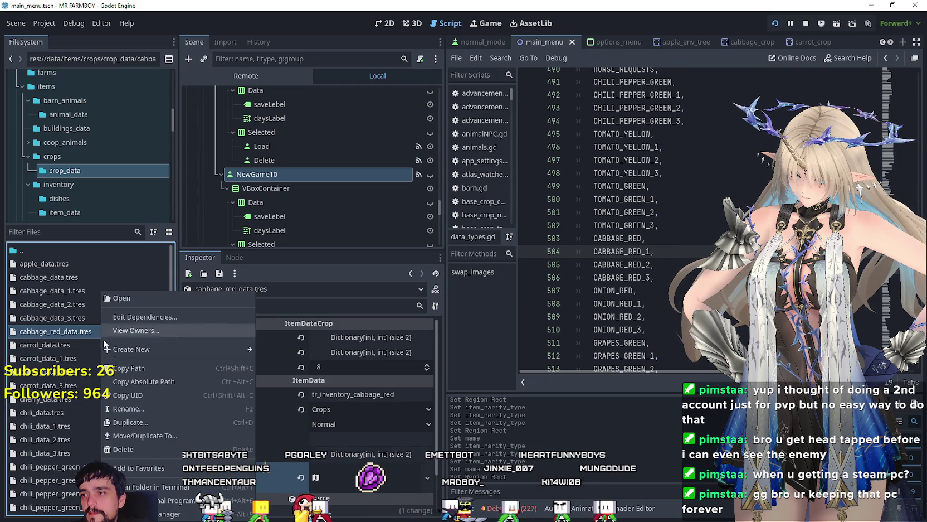
{"action": "left_click", "coordinate": [131, 422]}
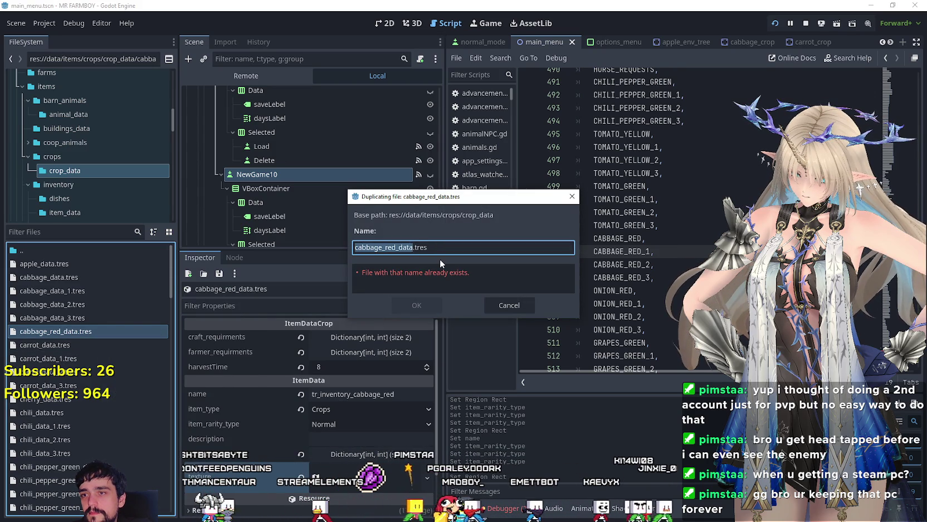
{"action": "key", "text": "Right"}
{"action": "type", "text": "_1"}
{"action": "key", "text": "Return"}
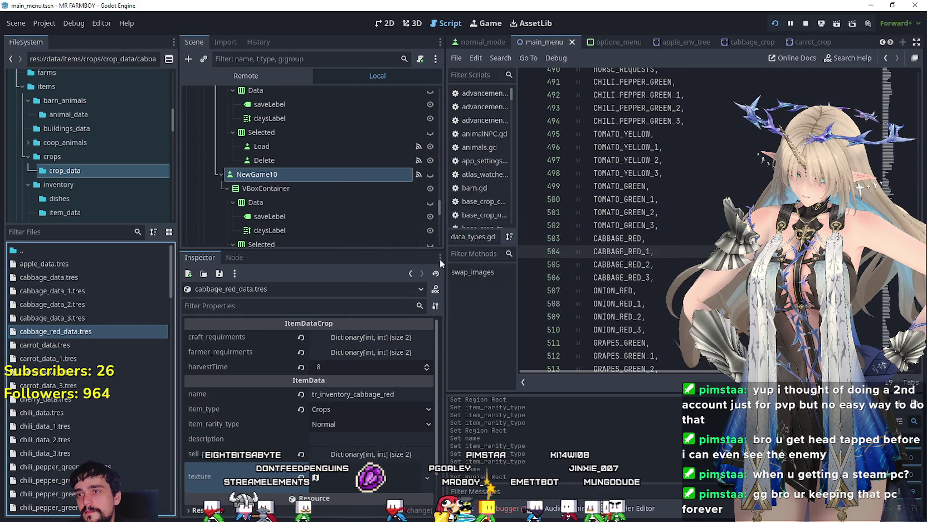
{"action": "left_click", "coordinate": [78, 350]}
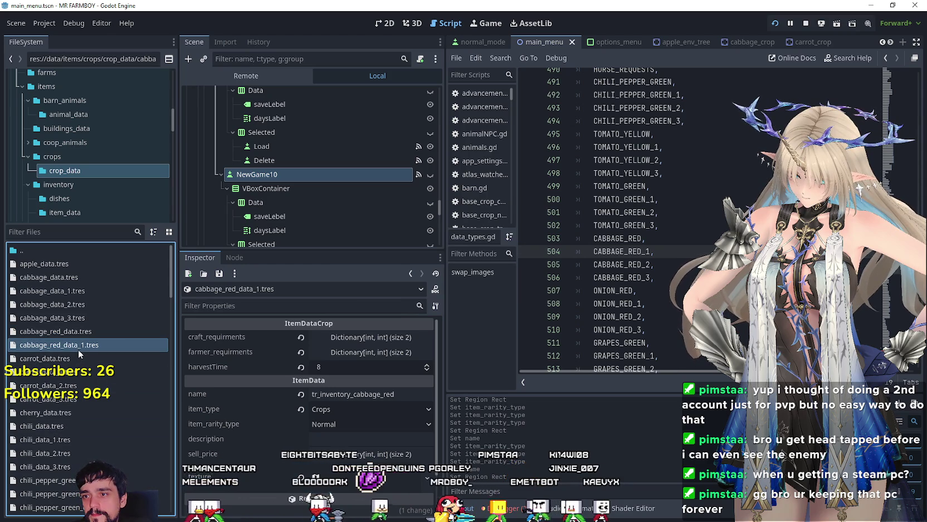
Set cabbage_red_data_1's item rarity to Crop Quality 1 and save
{"action": "scroll", "coordinate": [345, 435], "scroll_direction": "down", "scroll_amount": 2}
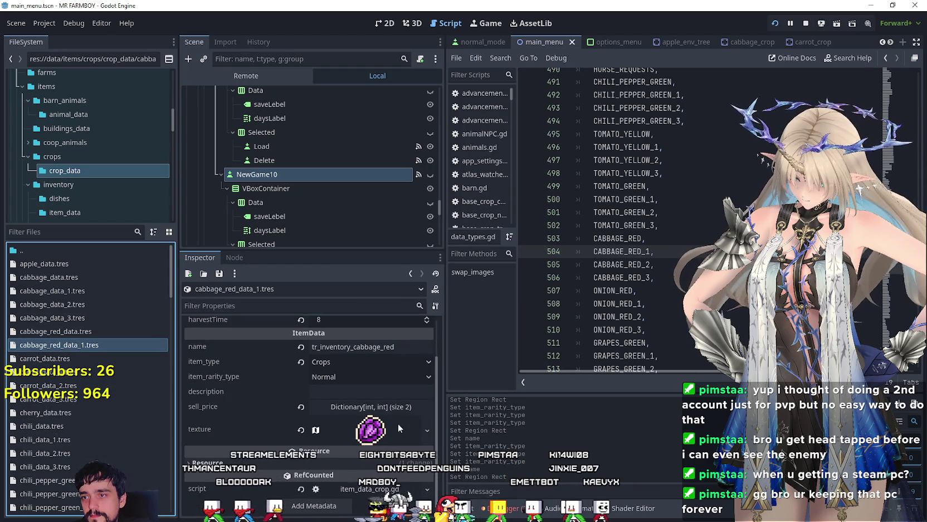
{"action": "left_click", "coordinate": [385, 427]}
{"action": "scroll", "coordinate": [360, 428], "scroll_direction": "up", "scroll_amount": 1}
{"action": "left_click", "coordinate": [362, 401]}
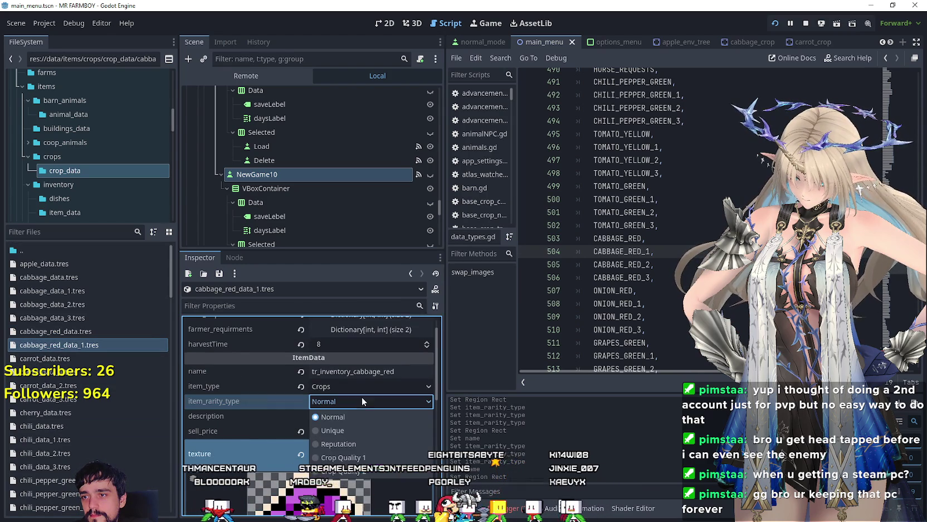
{"action": "left_click", "coordinate": [357, 457]}
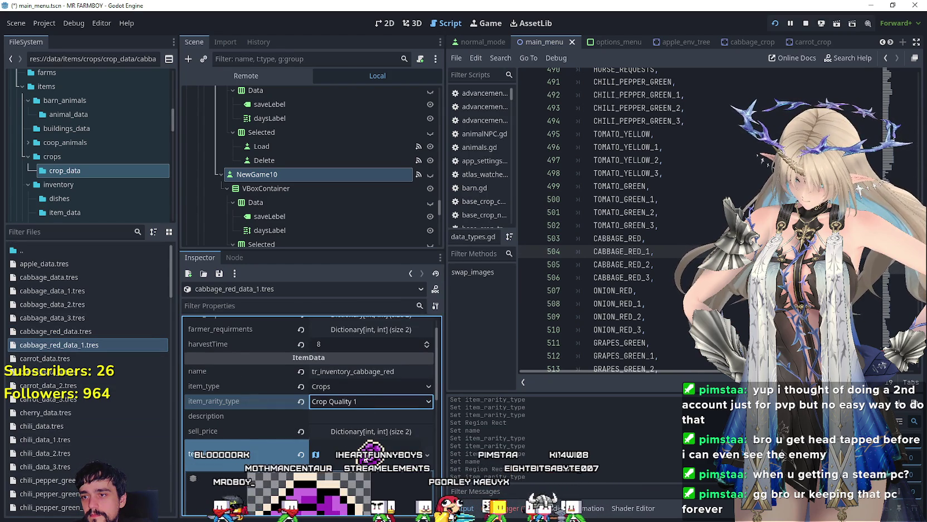
{"action": "key", "text": "ctrl+s"}
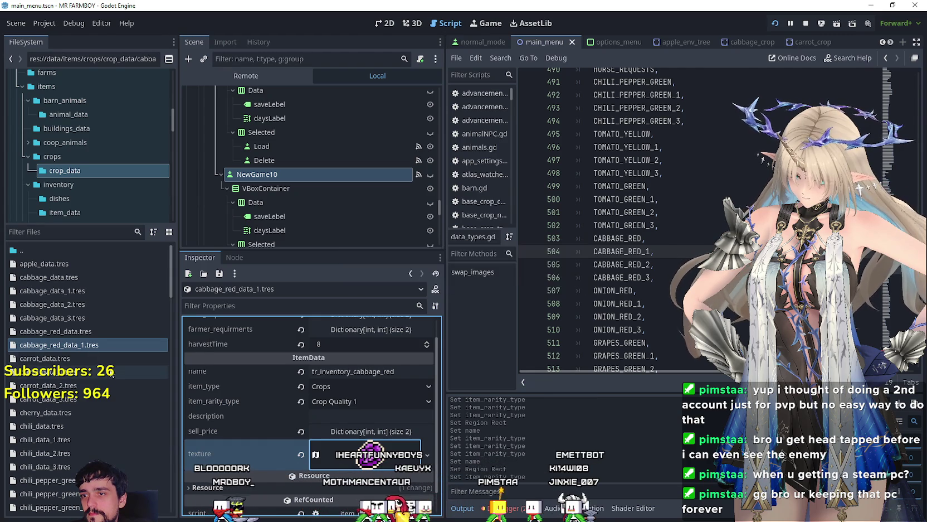
Duplicate cabbage_red_data_1.tres as cabbage_red_data_2.tres and select it
{"action": "right_click", "coordinate": [91, 346]}
{"action": "left_click", "coordinate": [178, 422]}
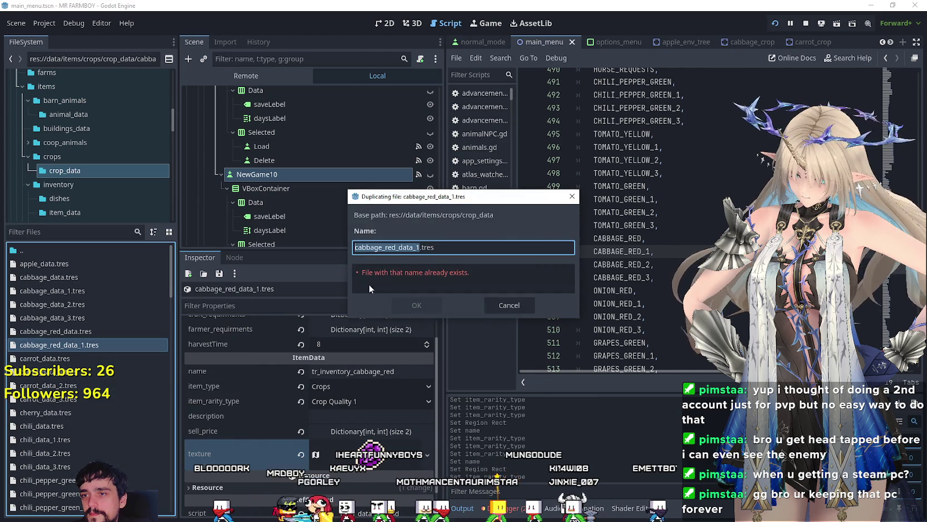
{"action": "left_click", "coordinate": [411, 248]}
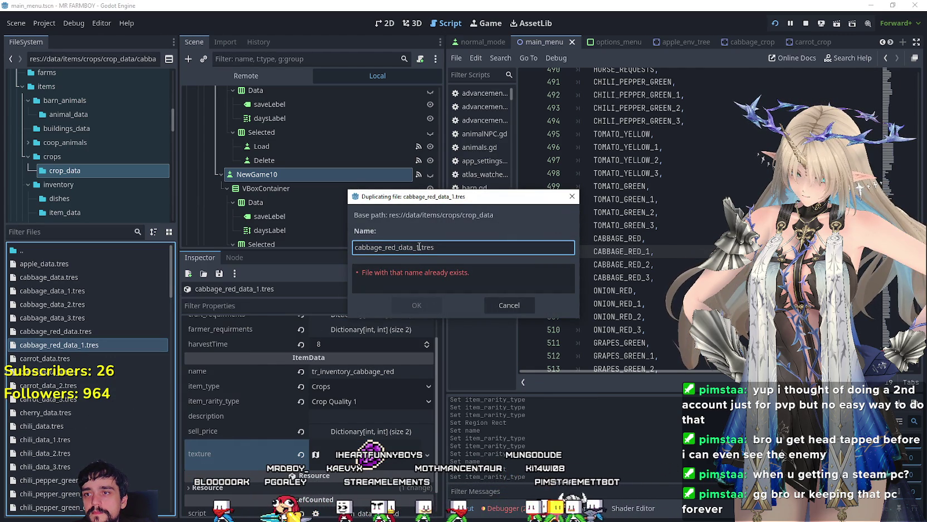
{"action": "left_click", "coordinate": [417, 305]}
{"action": "left_click", "coordinate": [73, 359]}
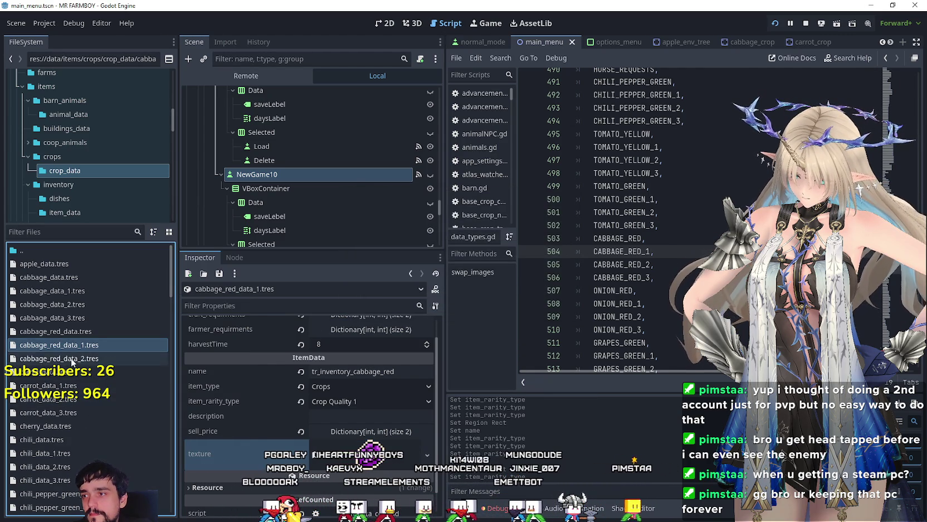
Set cabbage_red_data_2's item rarity to Crop Quality 2 and save
{"action": "left_click", "coordinate": [363, 406]}
{"action": "left_click", "coordinate": [361, 444]}
{"action": "key", "text": "ctrl+s"}
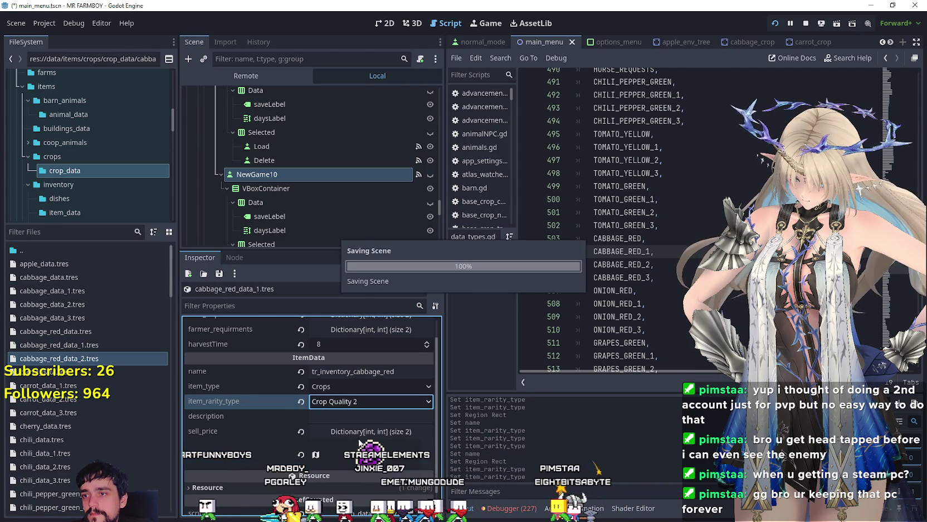
{"action": "left_click", "coordinate": [88, 358]}
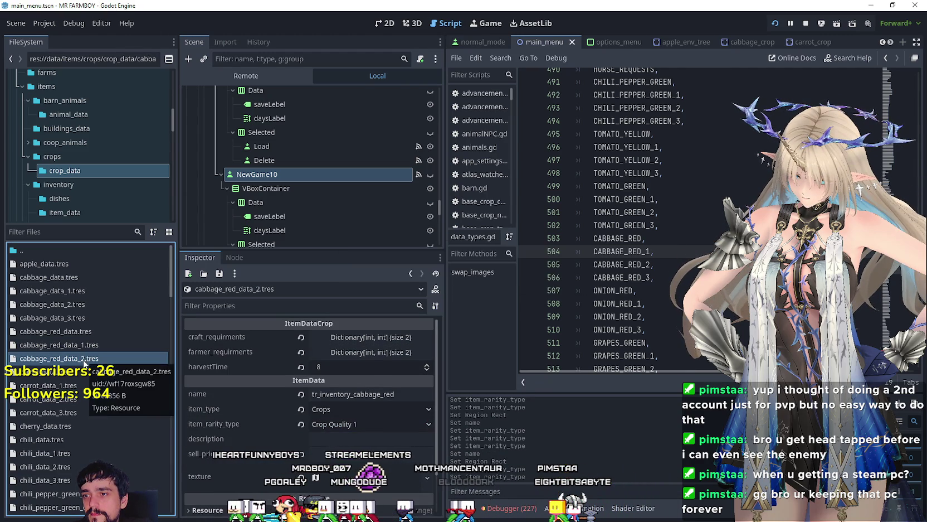
{"action": "right_click", "coordinate": [96, 359]}
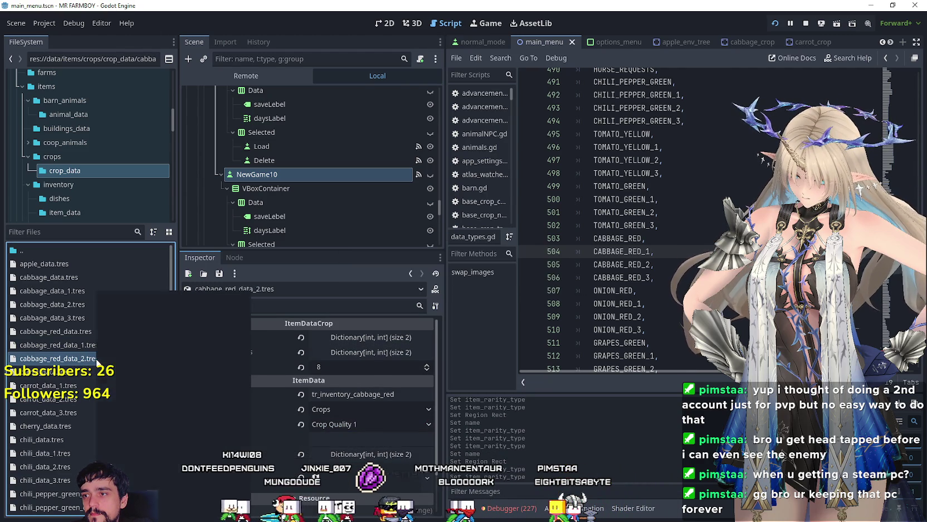
Create cabbage_red_data_3.tres with item rarity Unique and save it
{"action": "left_click", "coordinate": [140, 421]}
{"action": "left_click", "coordinate": [417, 247]}
{"action": "left_click", "coordinate": [417, 305]}
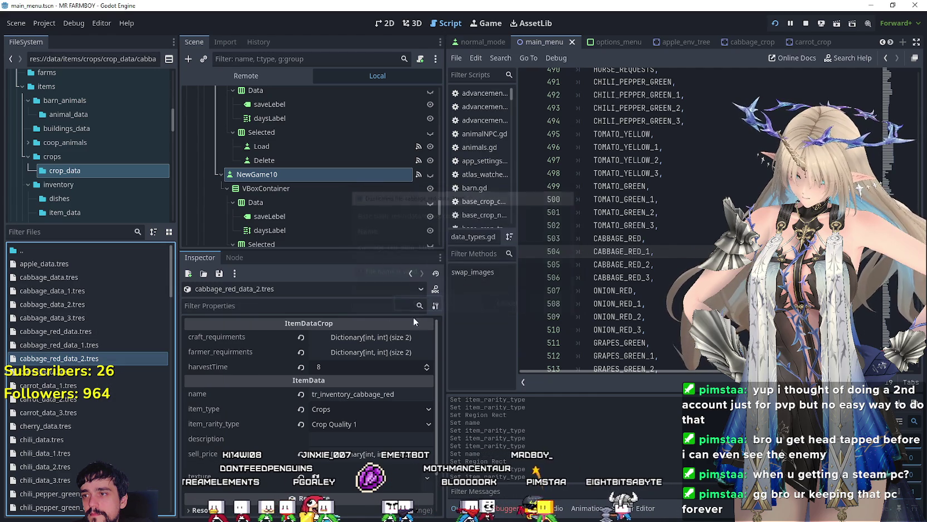
{"action": "left_click", "coordinate": [82, 371]}
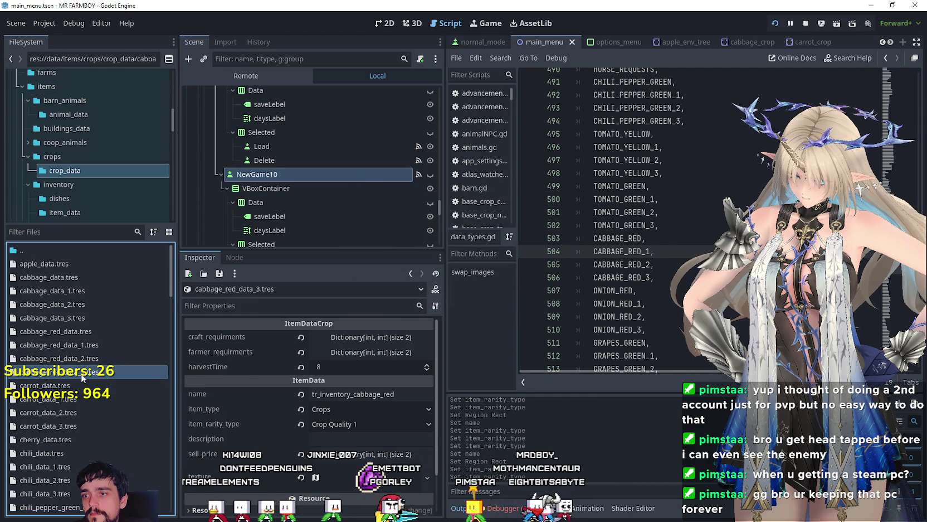
{"action": "left_click", "coordinate": [394, 392]}
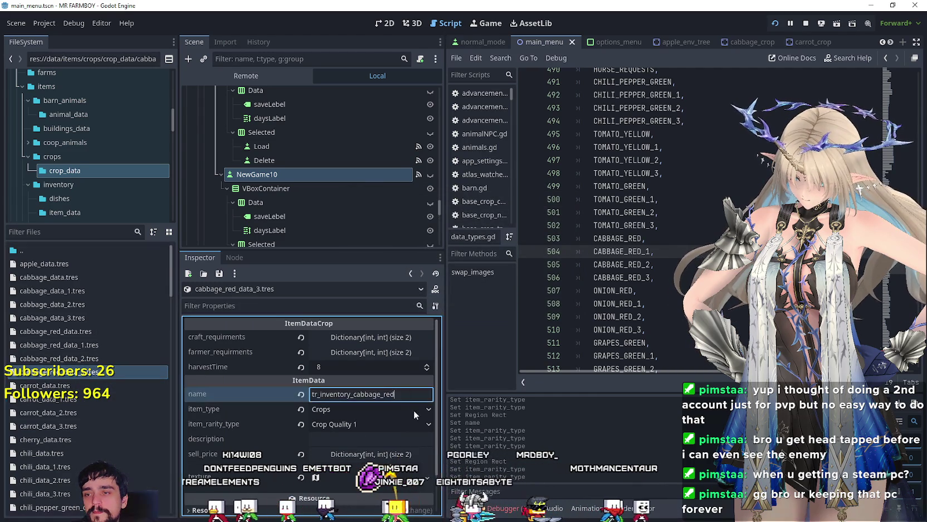
{"action": "left_click", "coordinate": [365, 425]}
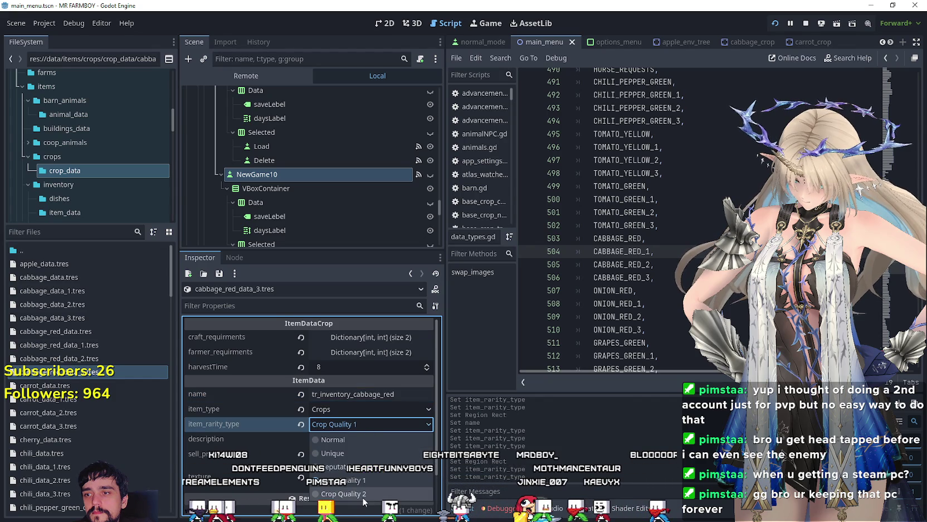
{"action": "left_click", "coordinate": [344, 453]}
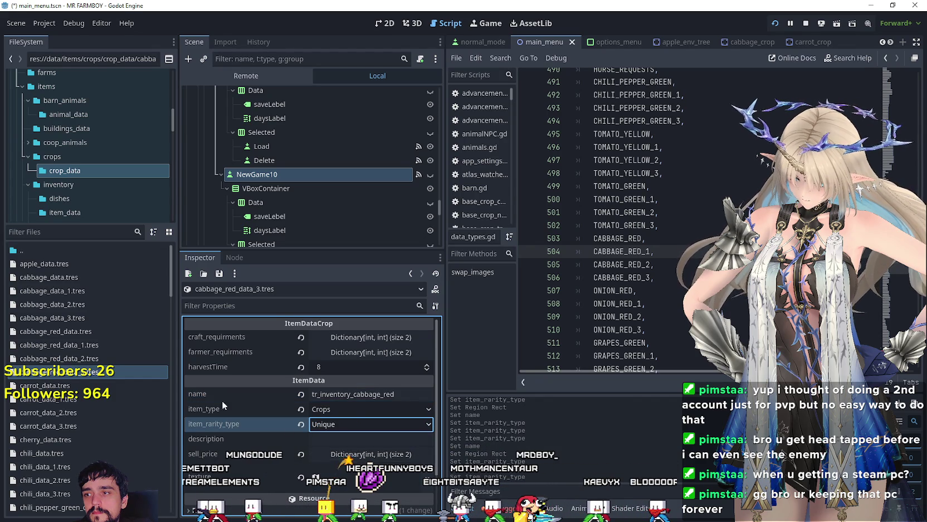
{"action": "key", "text": "ctrl+s"}
Reapply Crop Quality 2 to cabbage_red_data_2 and Crop Quality 1 to cabbage_red_data_1, saving each
{"action": "left_click", "coordinate": [98, 360]}
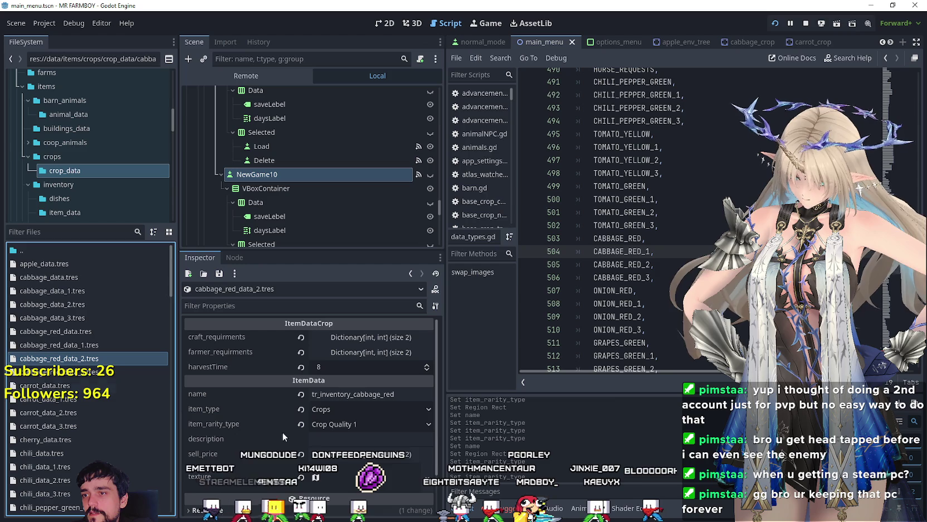
{"action": "left_click", "coordinate": [365, 424]}
{"action": "left_click", "coordinate": [365, 494]}
{"action": "key", "text": "ctrl+s"}
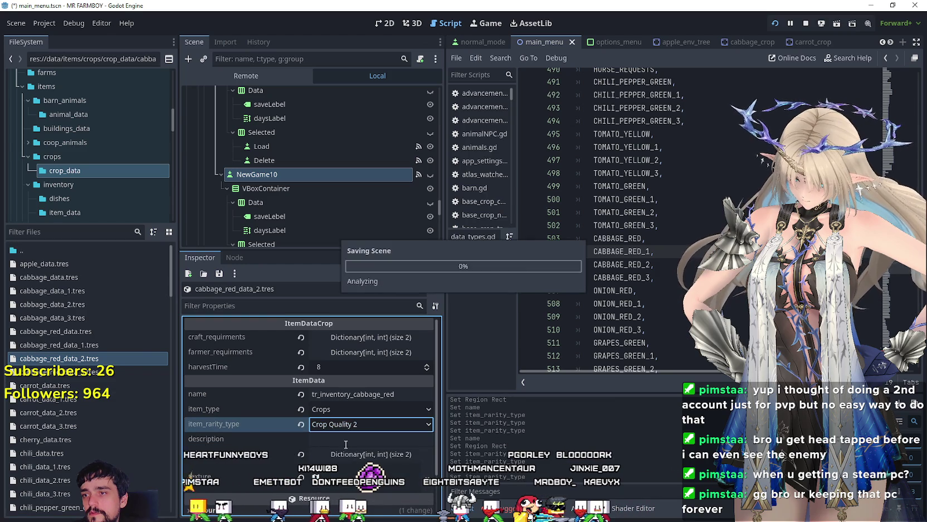
{"action": "left_click", "coordinate": [80, 347]}
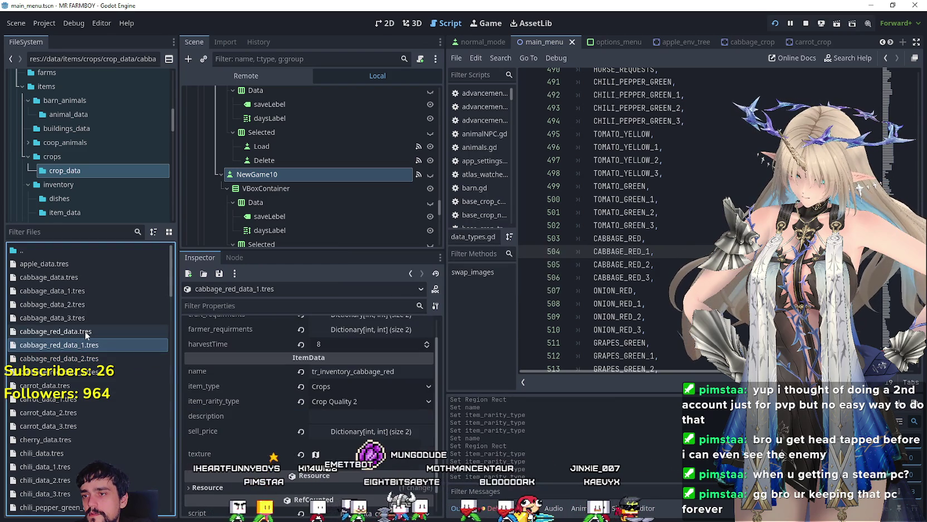
{"action": "left_click", "coordinate": [363, 402]}
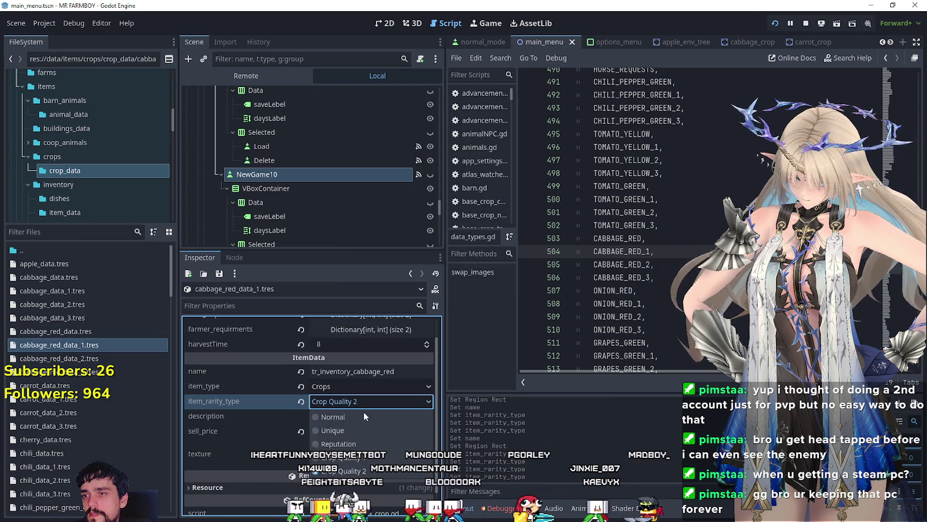
{"action": "left_click", "coordinate": [357, 458]}
{"action": "key", "text": "ctrl+s"}
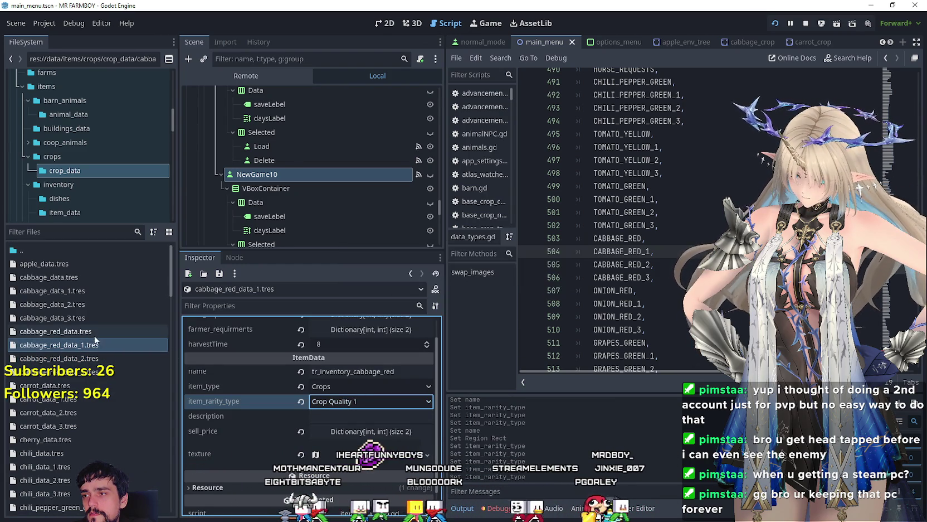
Review the rarity of the base and three red cabbage resources and save
{"action": "left_click", "coordinate": [95, 333]}
{"action": "left_click", "coordinate": [99, 347]}
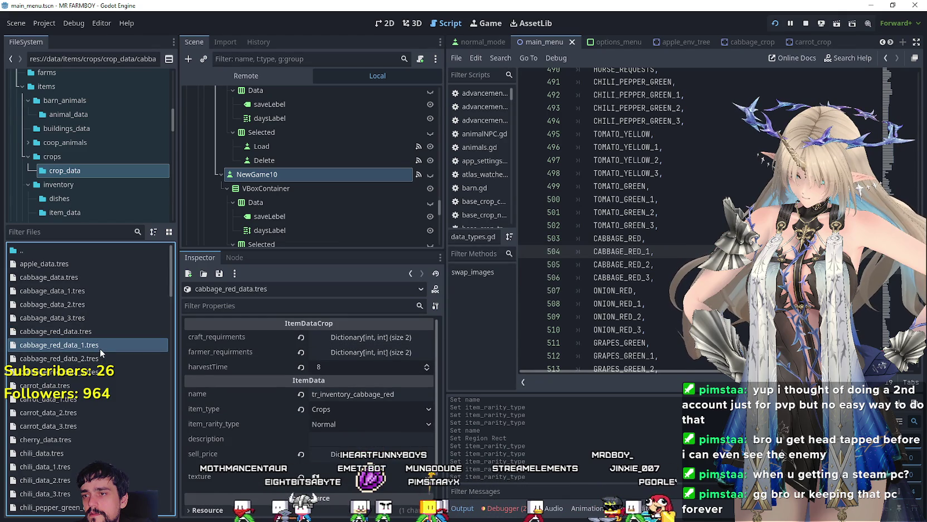
{"action": "left_click", "coordinate": [99, 359]}
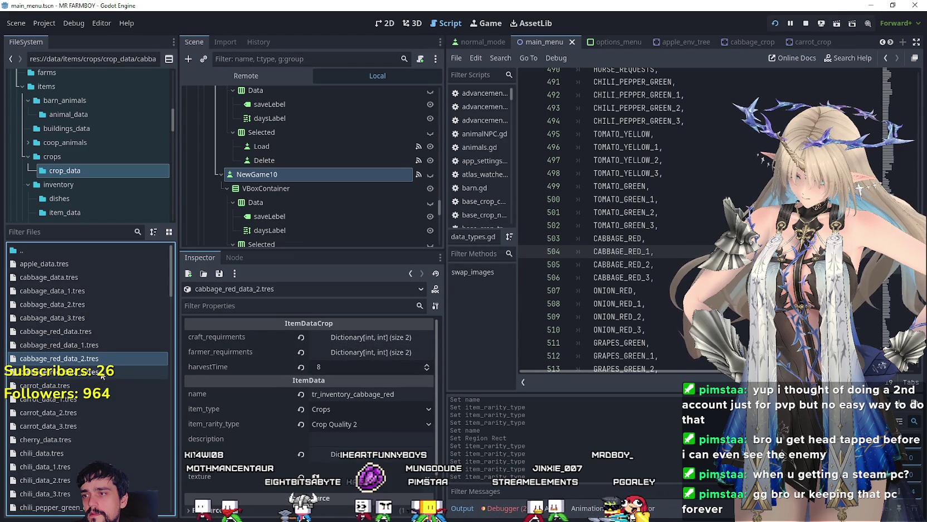
{"action": "left_click", "coordinate": [102, 377]}
{"action": "key", "text": "ctrl+s"}
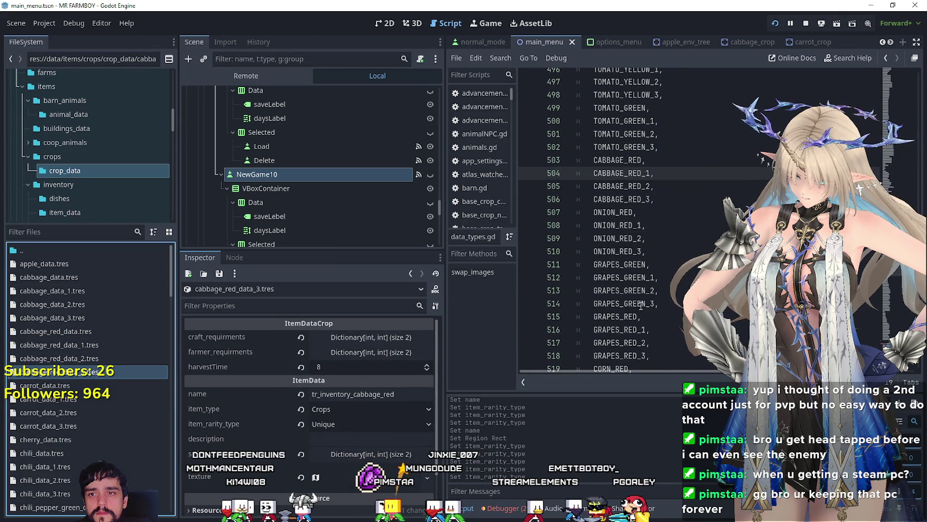
{"action": "key", "text": "Down"}
{"action": "key", "text": "Down"}
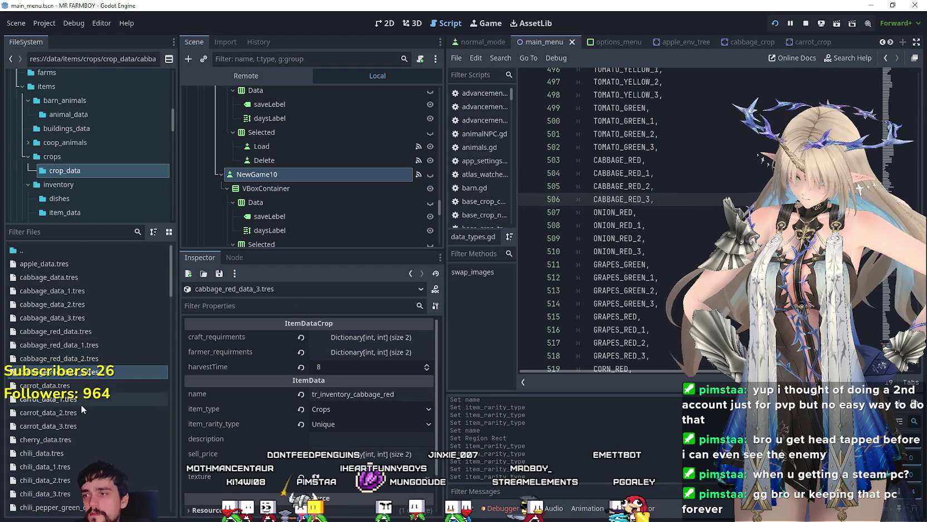
{"action": "scroll", "coordinate": [81, 403], "scroll_direction": "down", "scroll_amount": 8}
{"action": "scroll", "coordinate": [77, 419], "scroll_direction": "down", "scroll_amount": 3}
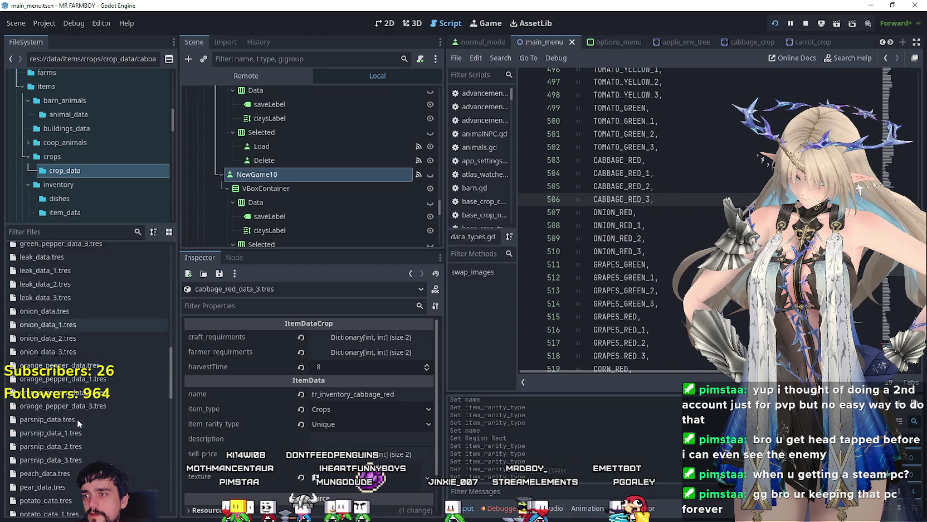
Duplicate onion_data.tres as onion_red_data.tres
{"action": "left_click", "coordinate": [76, 278]}
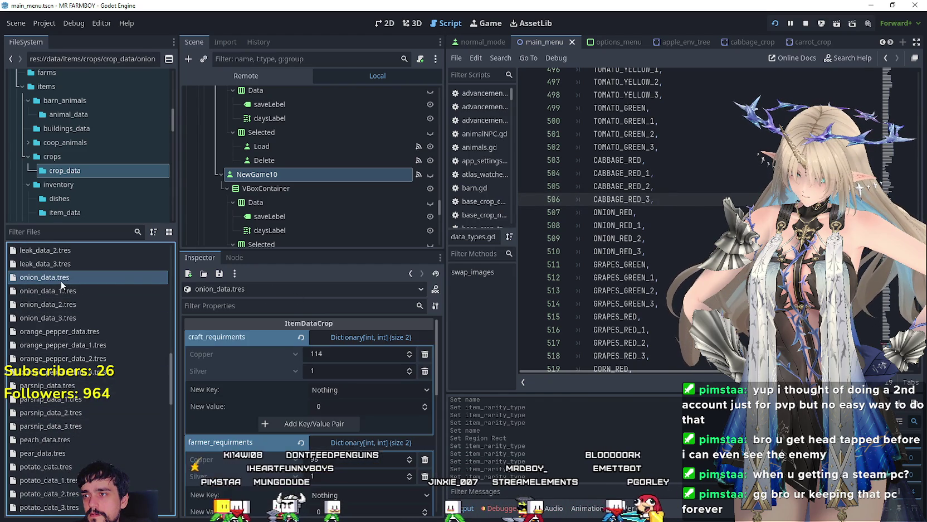
{"action": "right_click", "coordinate": [61, 282]}
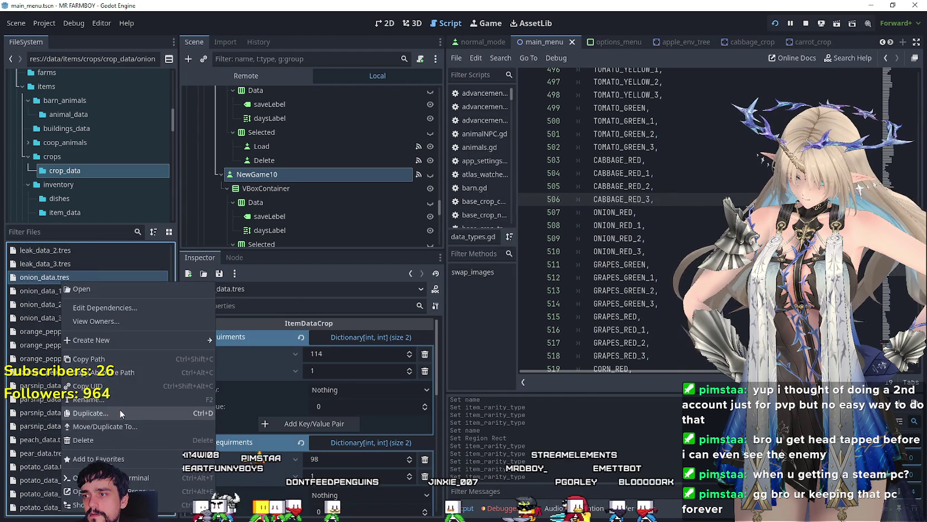
{"action": "left_click", "coordinate": [90, 413]}
{"action": "left_click", "coordinate": [374, 247]}
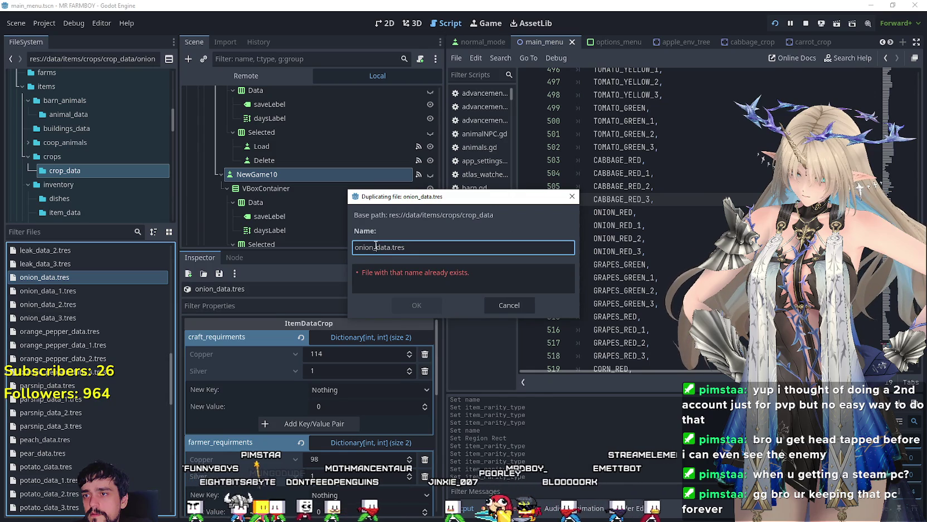
{"action": "type", "text": "_red"}
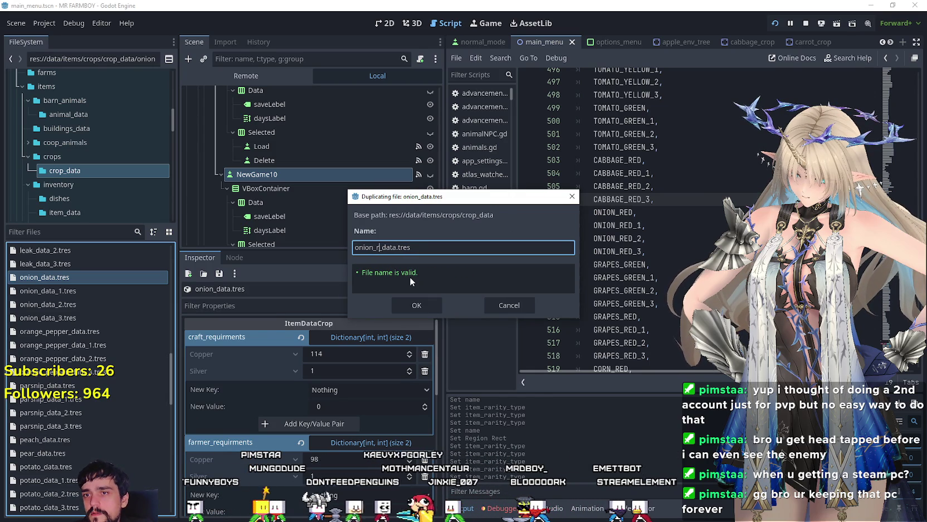
{"action": "left_click", "coordinate": [430, 305]}
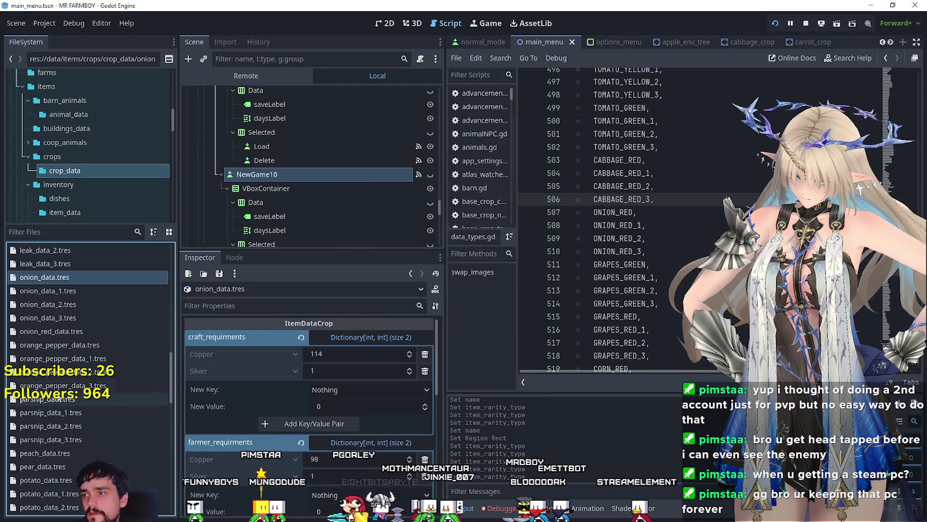
In onion_red_data.tres, change the item name to tr_inventory_onion_red and save
{"action": "left_click", "coordinate": [72, 332]}
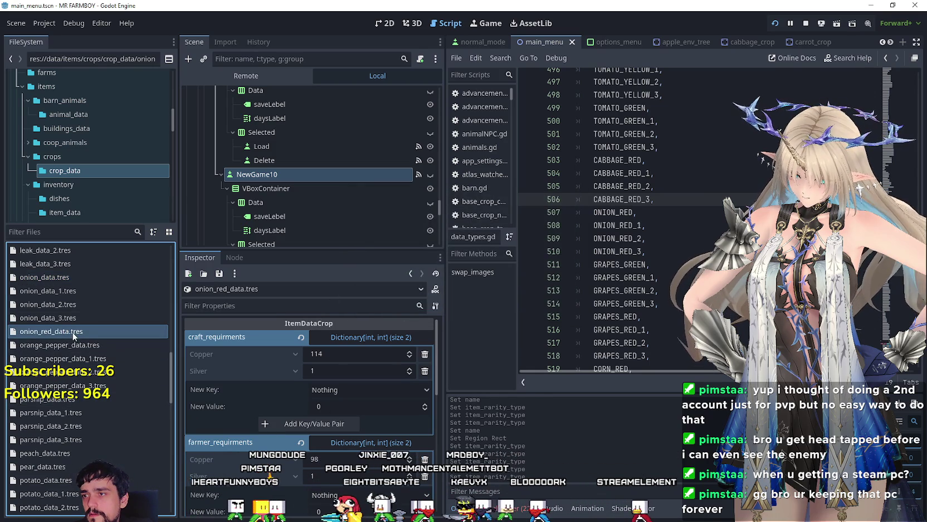
{"action": "left_click", "coordinate": [368, 338]}
{"action": "left_click", "coordinate": [370, 354]}
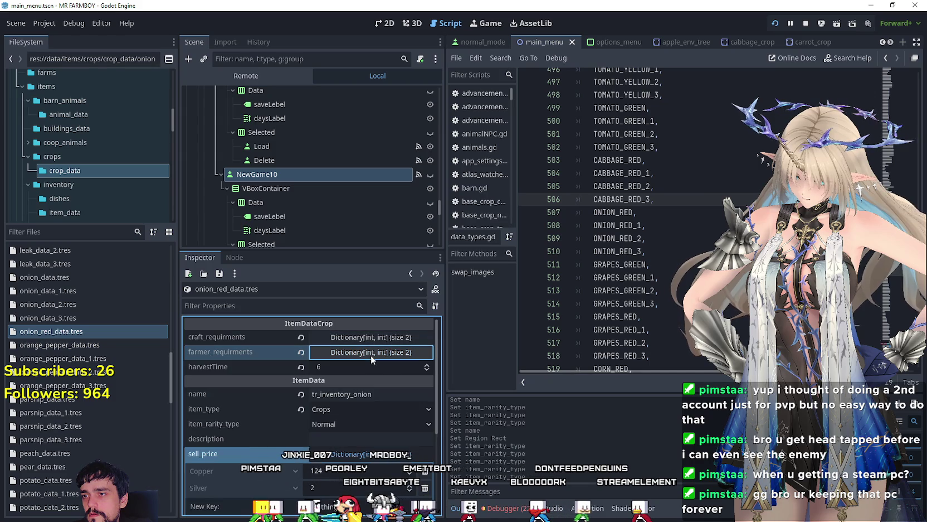
{"action": "left_click", "coordinate": [415, 394]}
{"action": "type", "text": "_red"}
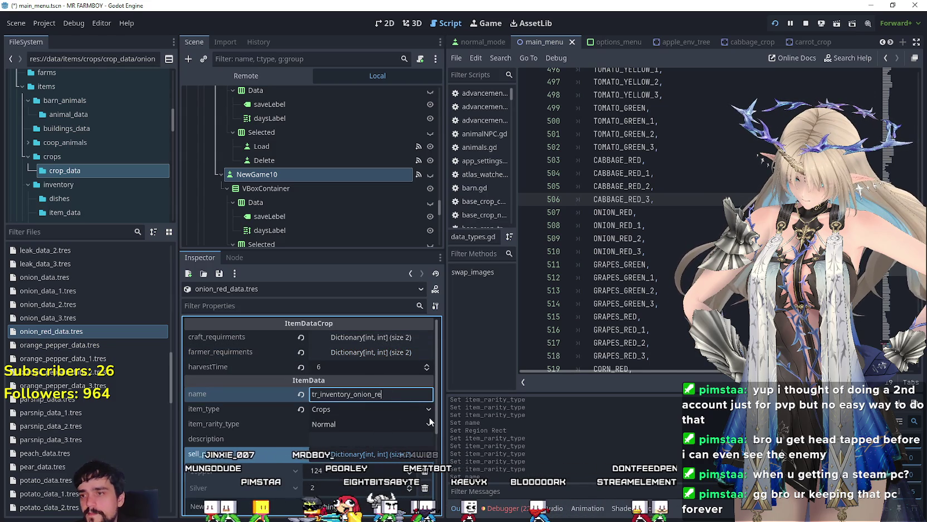
{"action": "key", "text": "ctrl+s"}
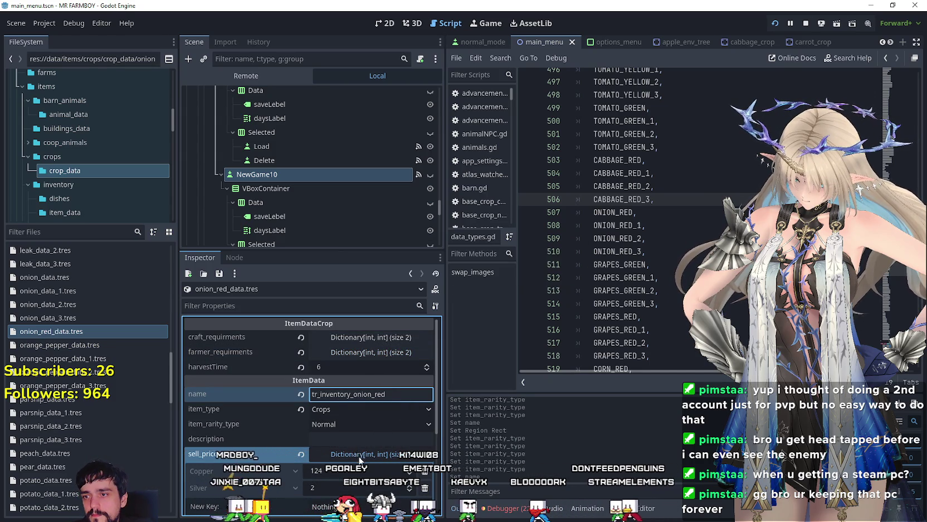
{"action": "left_click", "coordinate": [353, 453]}
{"action": "scroll", "coordinate": [345, 426], "scroll_direction": "down", "scroll_amount": 2}
{"action": "left_click", "coordinate": [344, 426]}
Set the red onion AtlasTexture region to the purple onion sprite on the sprite sheet
{"action": "scroll", "coordinate": [327, 422], "scroll_direction": "down", "scroll_amount": 3}
{"action": "left_click", "coordinate": [323, 435]}
{"action": "scroll", "coordinate": [429, 225], "scroll_direction": "down", "scroll_amount": 5}
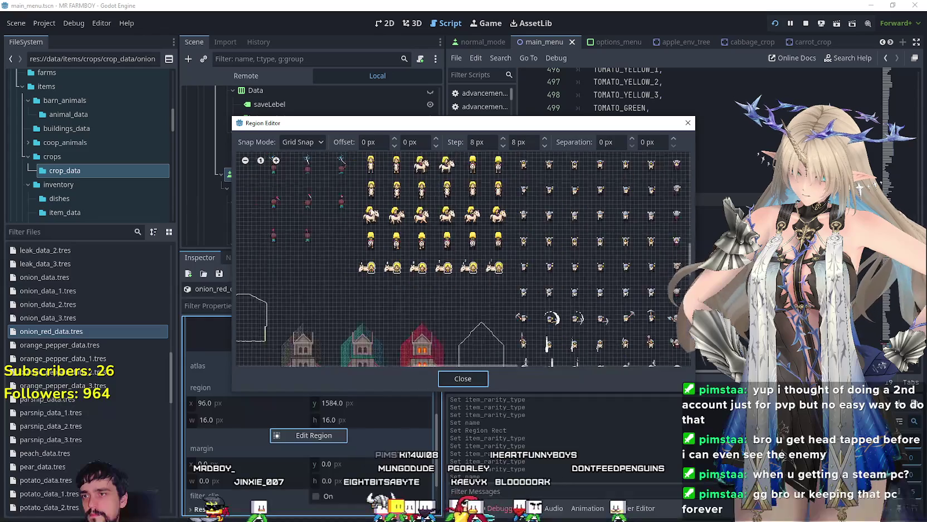
{"action": "scroll", "coordinate": [498, 235], "scroll_direction": "up", "scroll_amount": 6}
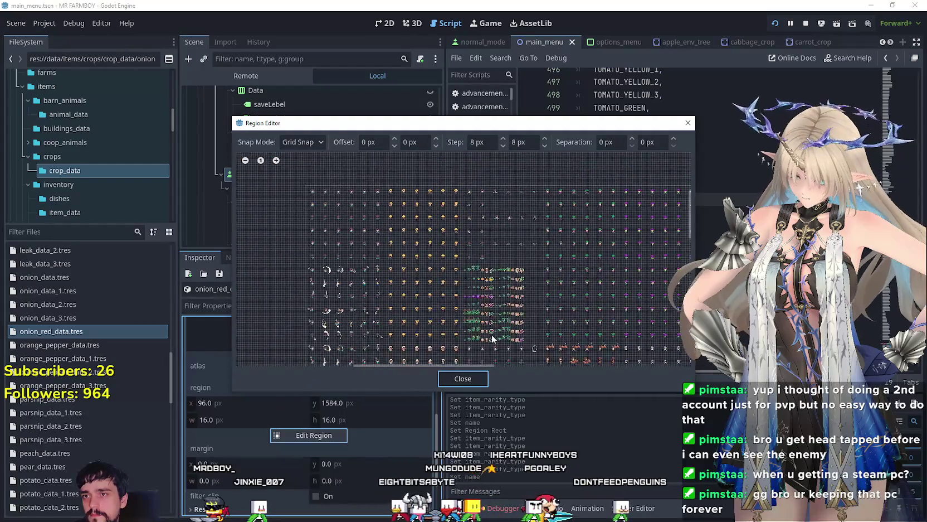
{"action": "left_click", "coordinate": [486, 289]}
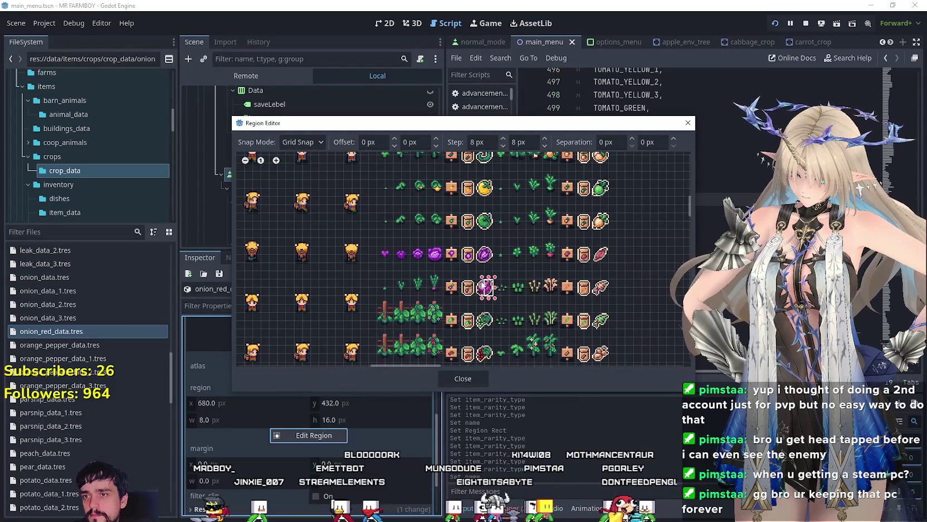
{"action": "left_click", "coordinate": [462, 379]}
{"action": "scroll", "coordinate": [372, 423], "scroll_direction": "up", "scroll_amount": 3}
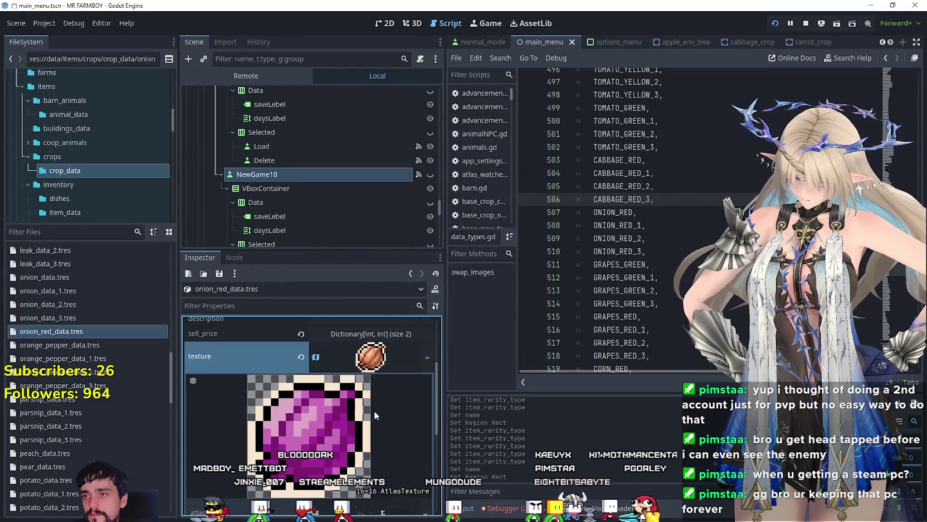
Save onion_red_data.tres, glance at the Discord forum post, and return to Godot
{"action": "key", "text": "ctrl+s"}
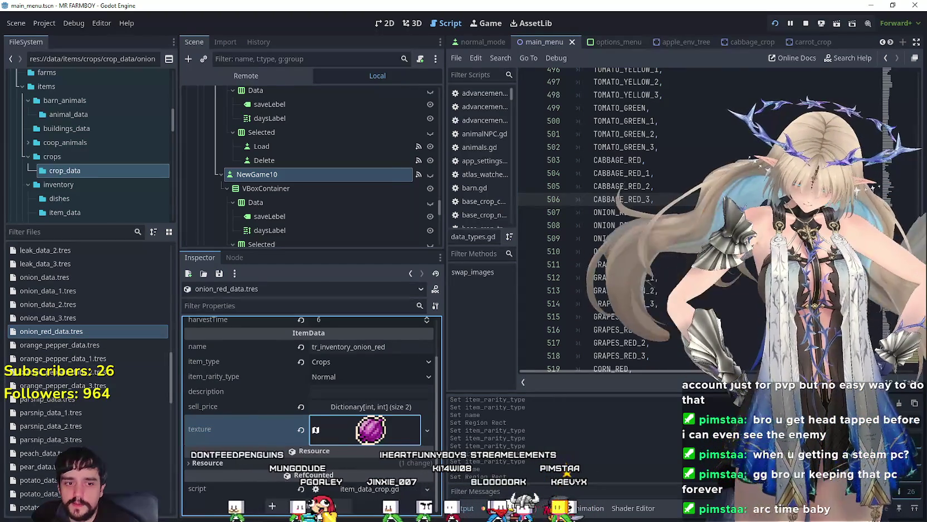
{"action": "key", "text": "alt+Tab"}
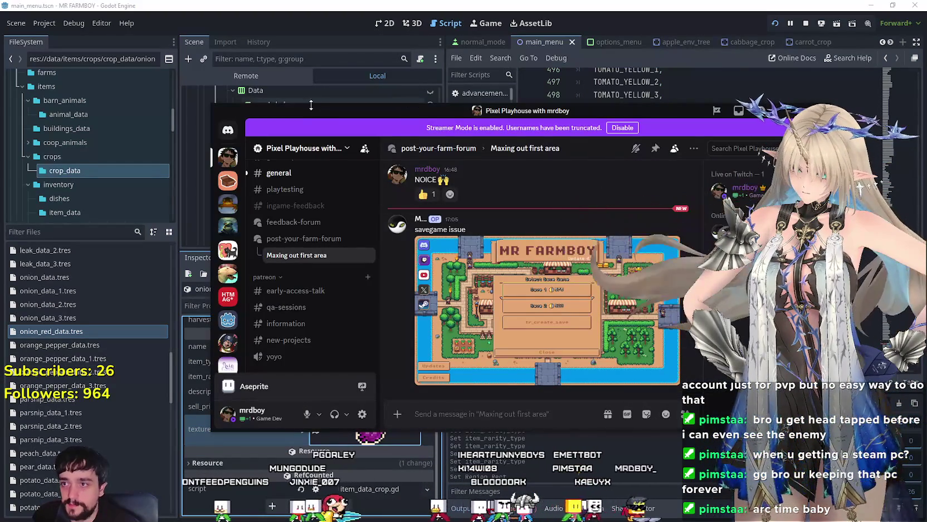
{"action": "key", "text": "alt+Tab"}
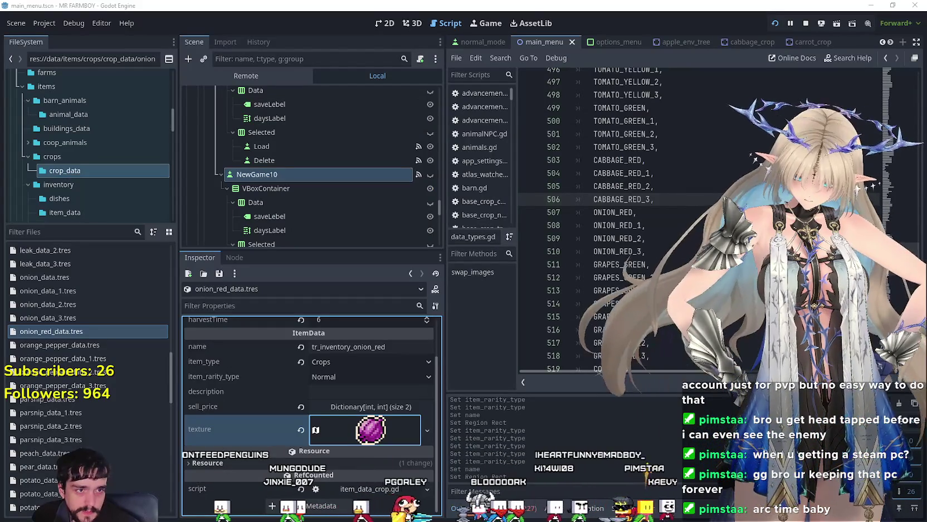